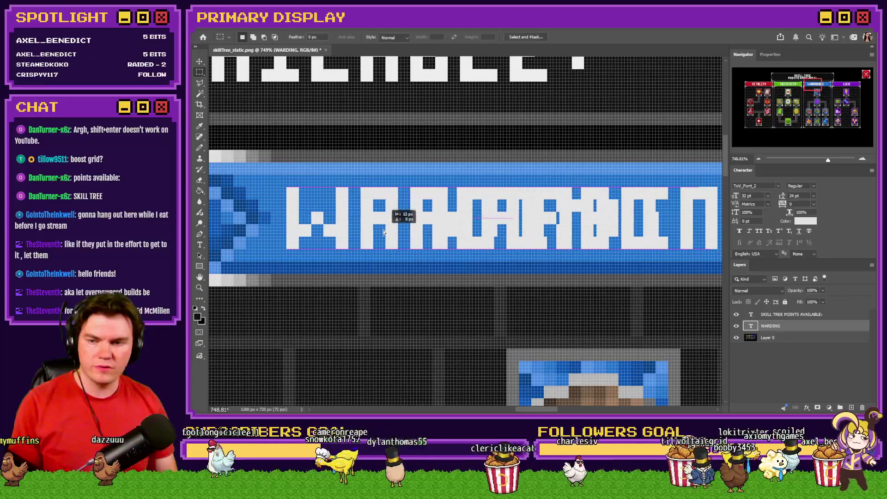
Nudge the WARDING text right, then drag it back inside its blue banner.
scroll(370, 234, "right", 5)
key("shift+Right")
key("shift+Right")
key("shift+Right")
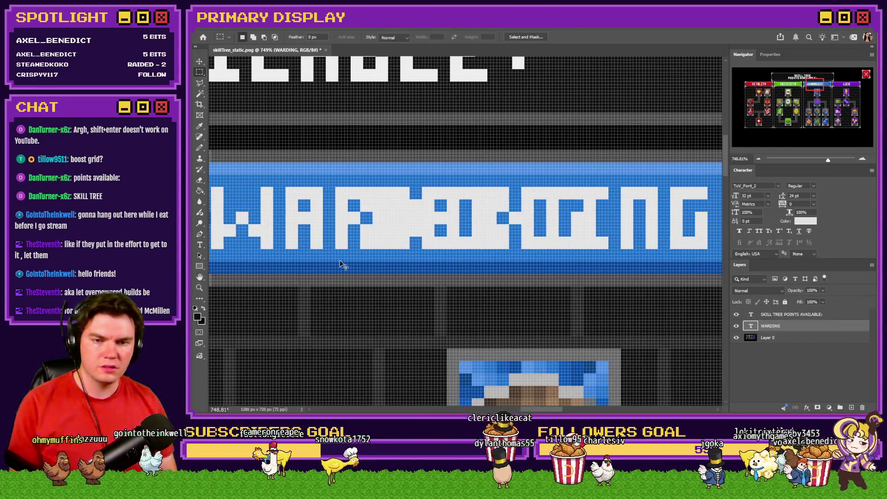
key("shift+Right")
key("shift+Right")
key("shift+Right")
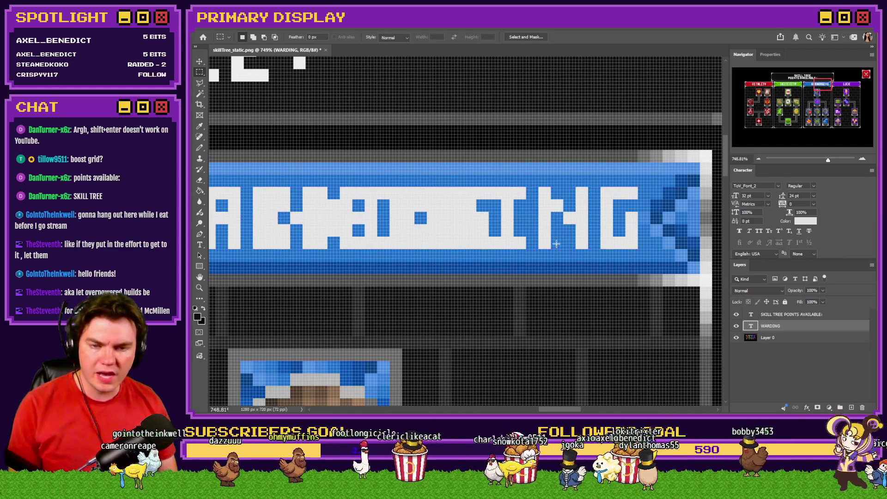
left_click_drag(557, 246, 443, 240)
scroll(538, 279, "down", 3)
scroll(365, 271, "up", 1)
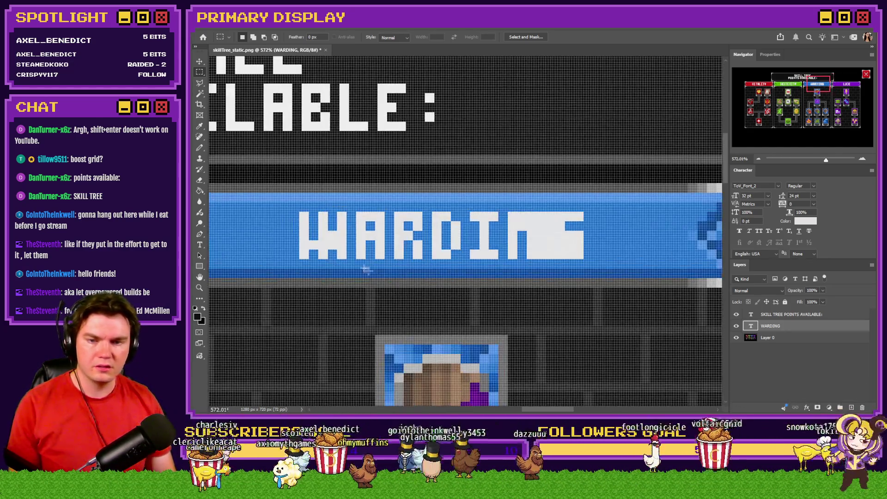
On Layer 0, take the pencil with the banner's blue, then switch to rectangular selection.
left_click(781, 340)
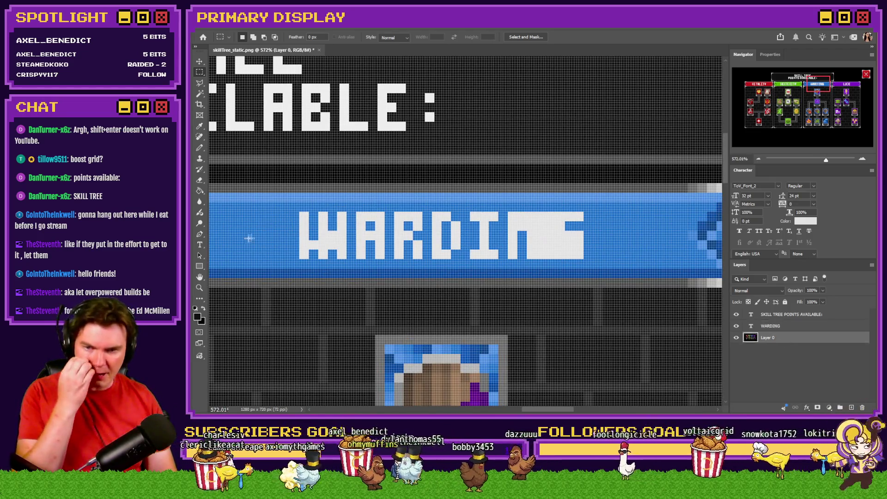
left_click(200, 148)
left_click(269, 235, "alt")
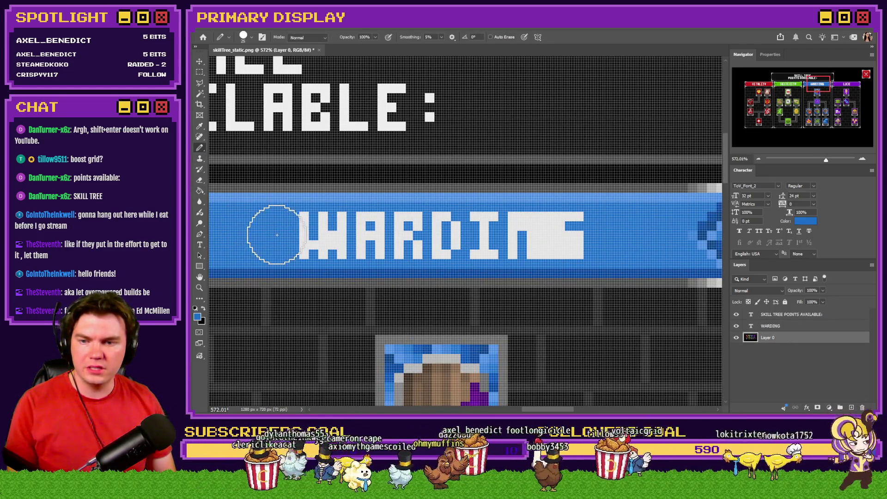
scroll(373, 270, "down", 5)
scroll(373, 270, "down", 2)
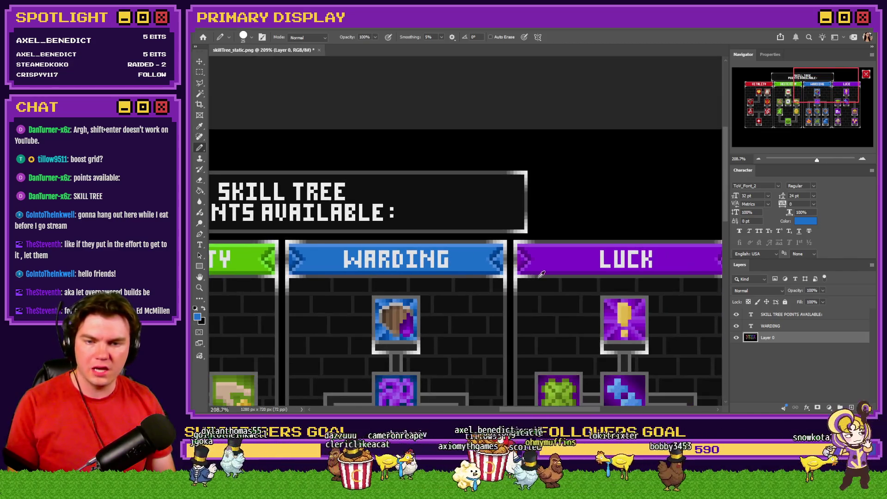
key("m")
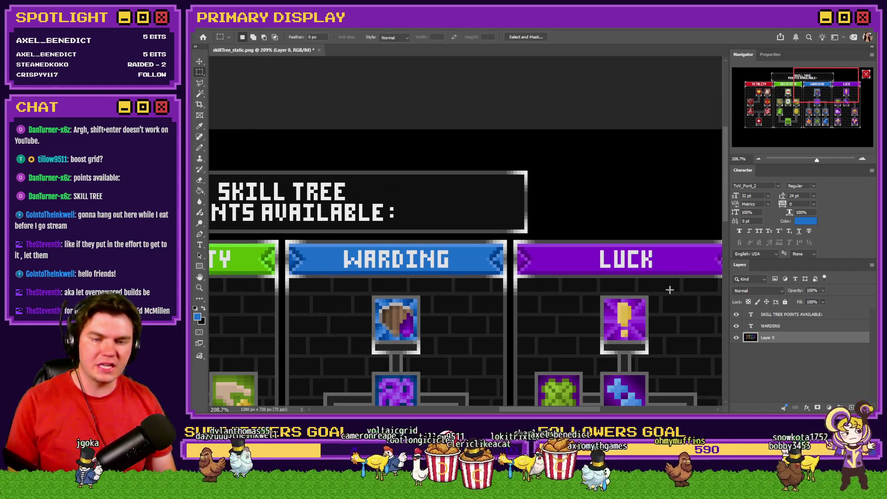
scroll(634, 262, "down", 5)
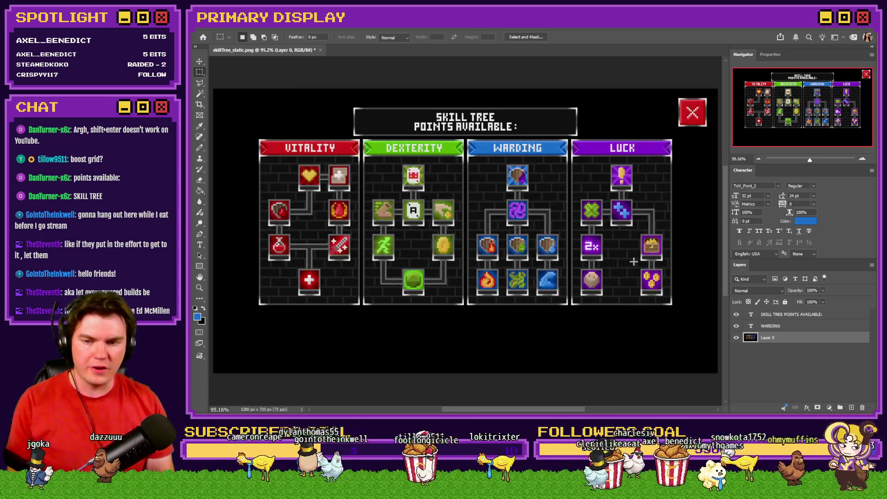
Delete the WARDING and SKILL TREE POINTS AVAILABLE: text layers, leaving only Layer 0.
left_click(795, 327)
key("Delete")
left_click(786, 317)
key("Delete")
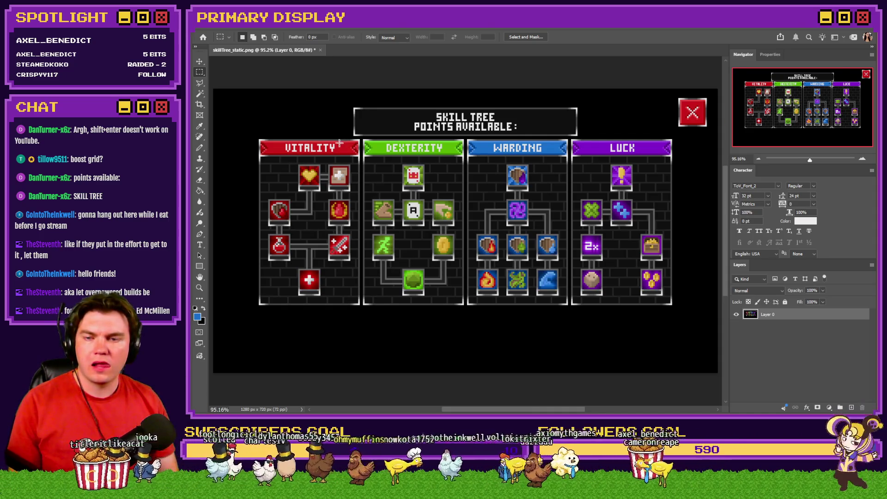
scroll(340, 143, "up", 10)
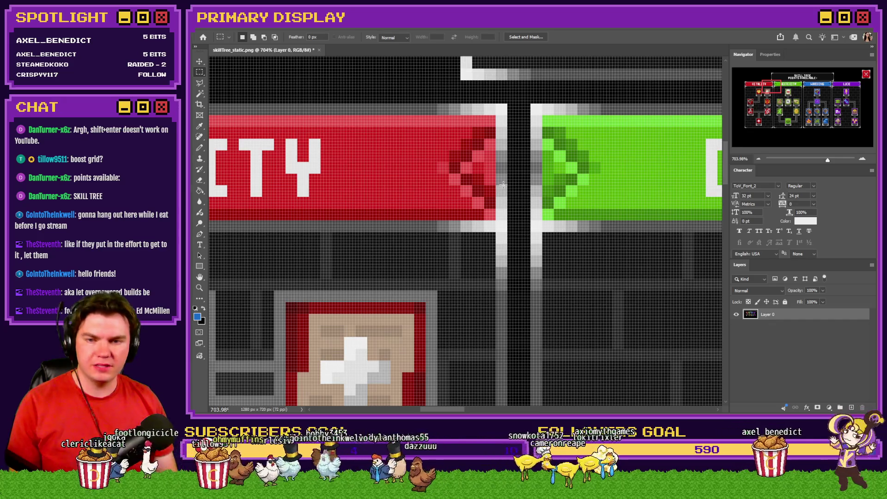
scroll(503, 184, "down", 5)
scroll(375, 153, "down", 5)
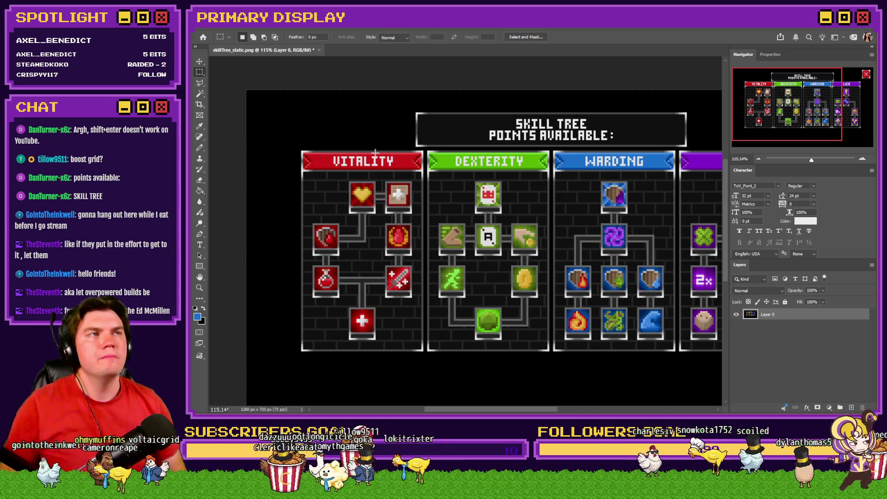
scroll(367, 161, "down", 1)
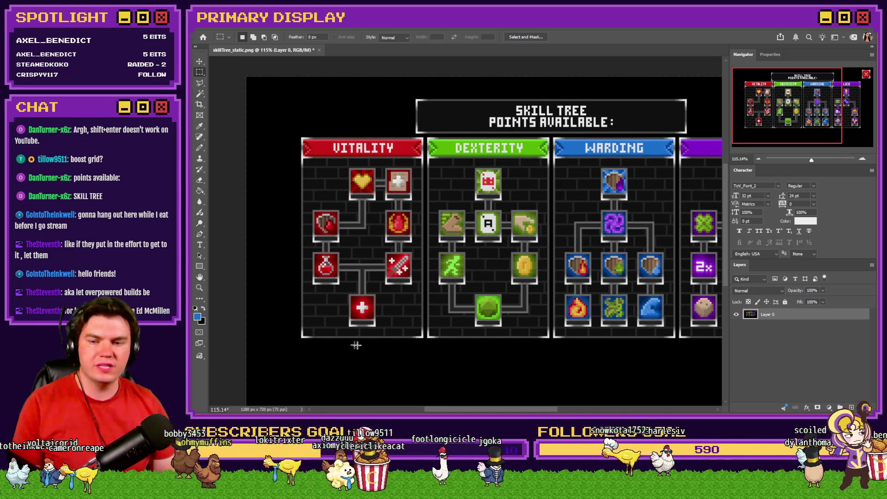
scroll(378, 317, "down", 1)
scroll(377, 317, "down", 1)
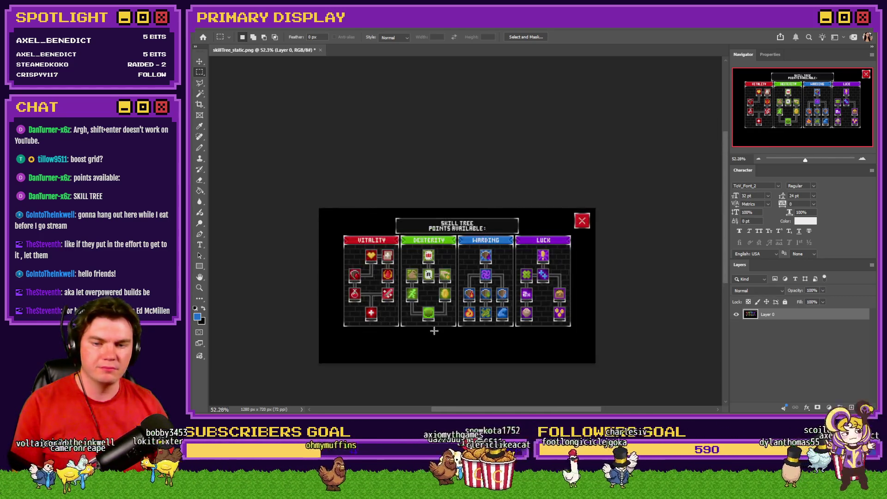
scroll(432, 329, "down", 1)
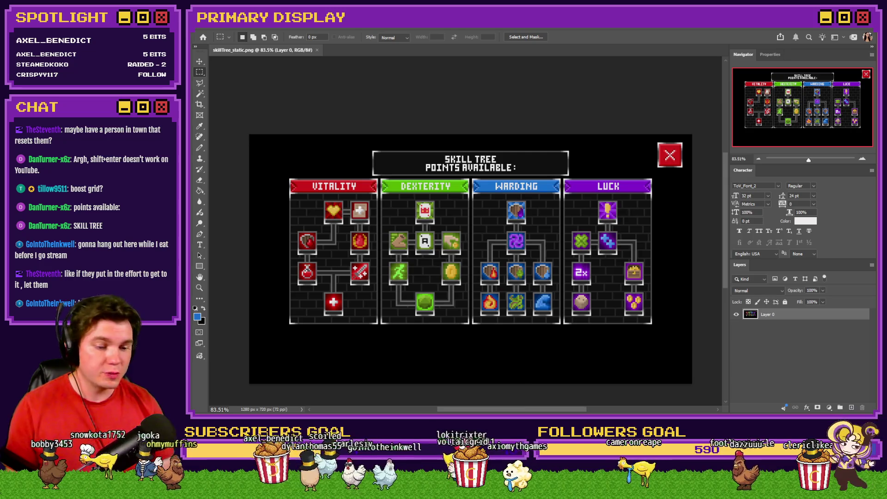
Back in RPG Maker, set the player's starting position on a spot in The Town map.
key("alt+Tab")
left_click(229, 371)
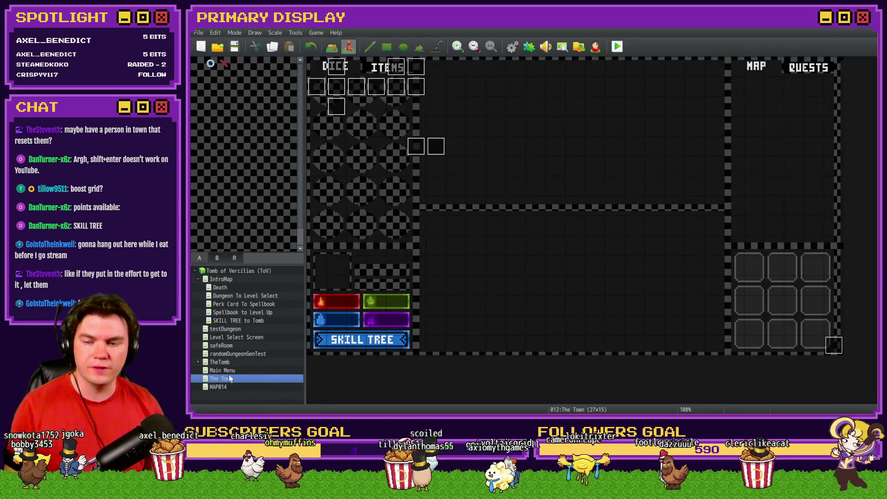
left_click(227, 378)
right_click(318, 69)
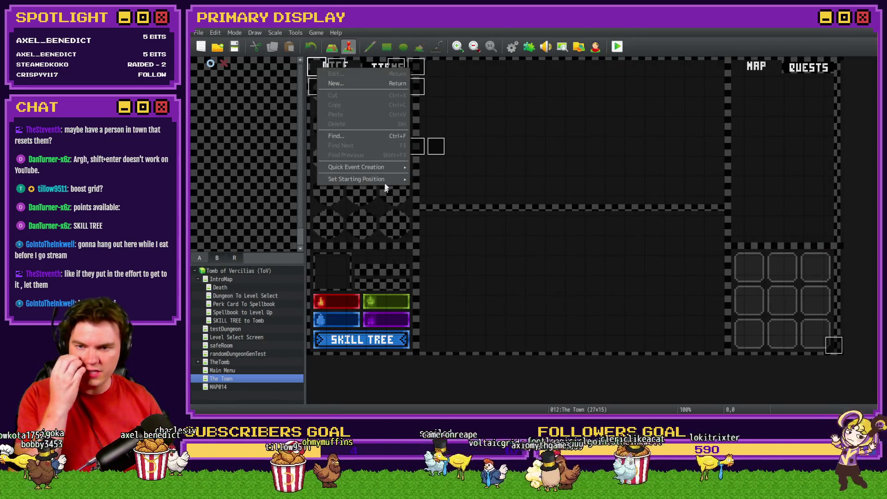
left_click(416, 181)
left_click(524, 229)
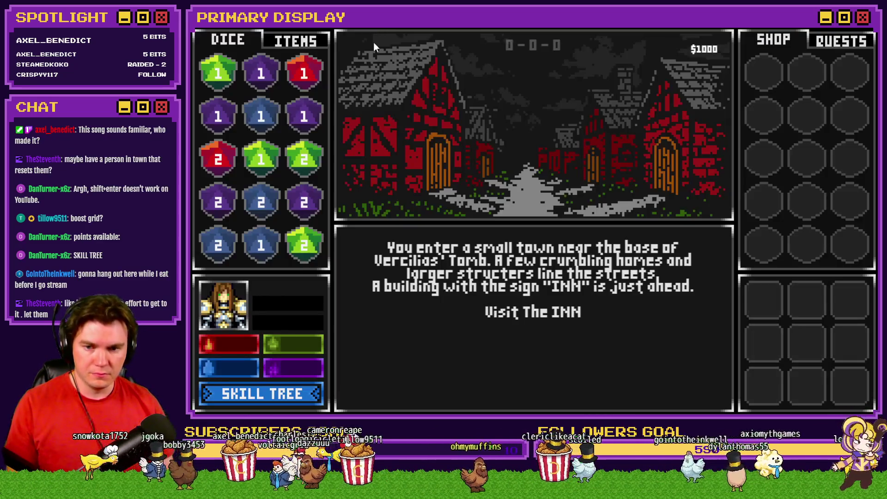
Visit and leave the Inn, Mages Guild and Church, then the Inn and Guild, ending in the Church.
left_click(527, 310)
left_click(550, 395)
left_click(553, 333)
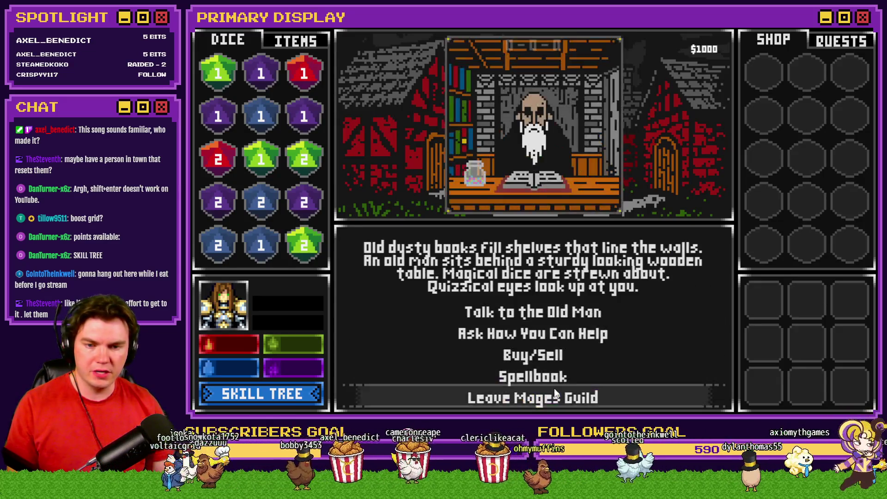
left_click(554, 395)
left_click(553, 360)
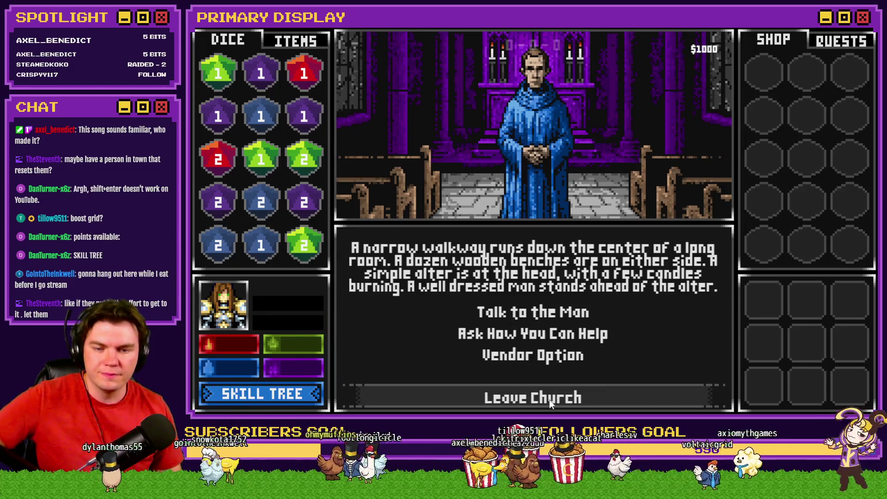
left_click(533, 398)
left_click(530, 314)
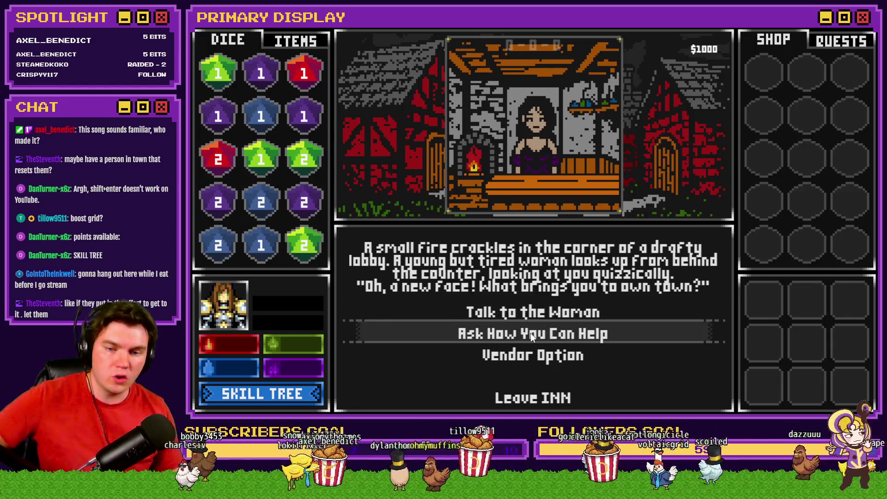
left_click(528, 396)
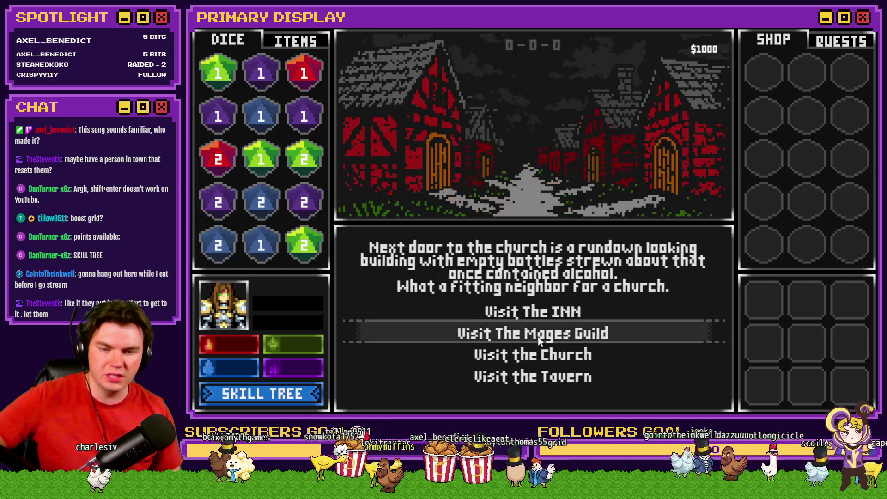
left_click(536, 336)
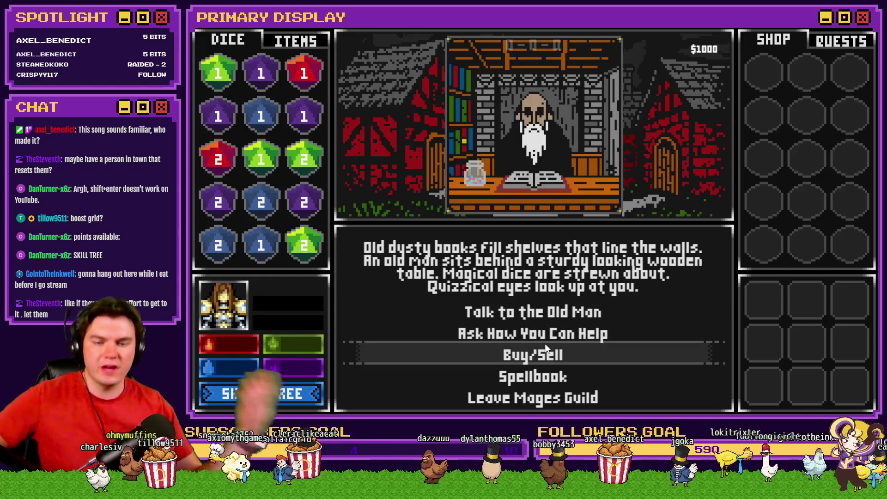
left_click(536, 400)
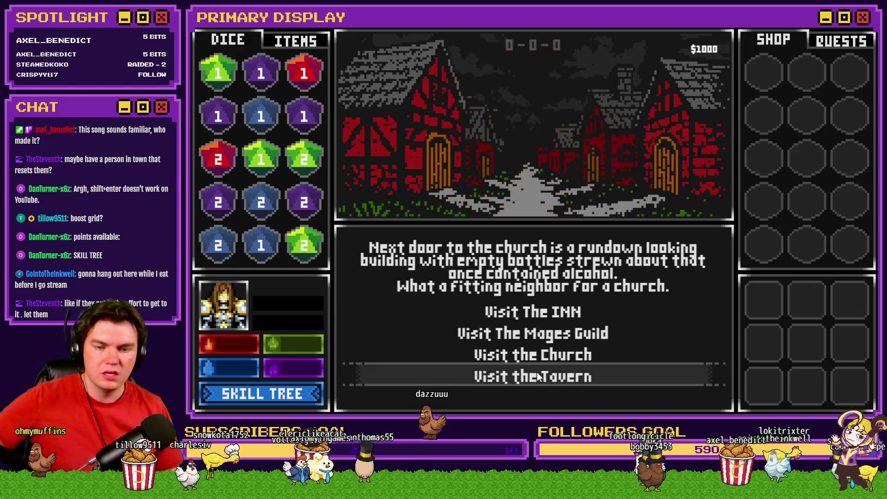
left_click(537, 362)
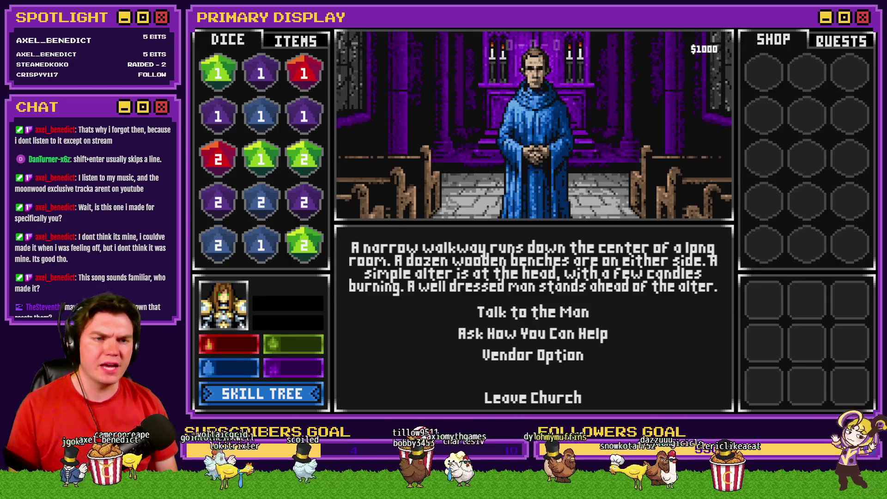
Close the Tomb of Vercilias playtest window and switch to the Photoshop skill-tree image.
left_click(875, 28)
key("alt+Tab")
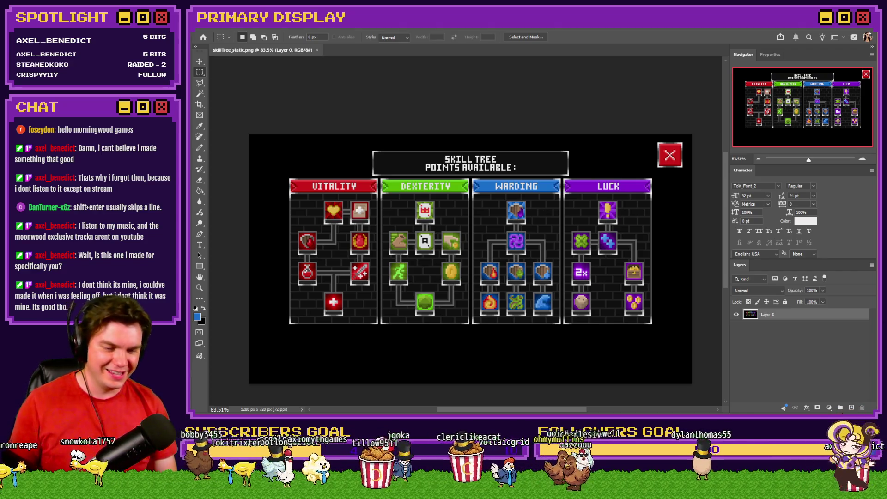
Switch from the RPG Maker editor over to the Tomb of Vercilias Trello board.
key("alt+Tab")
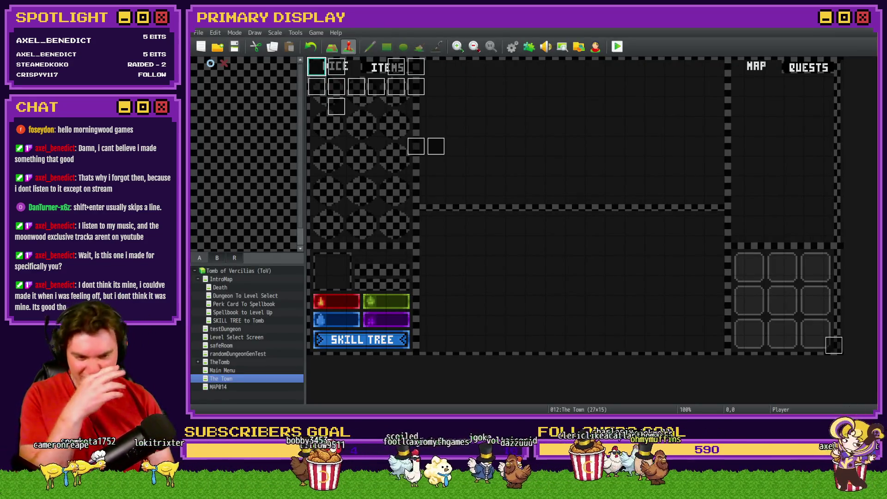
key("alt+Tab")
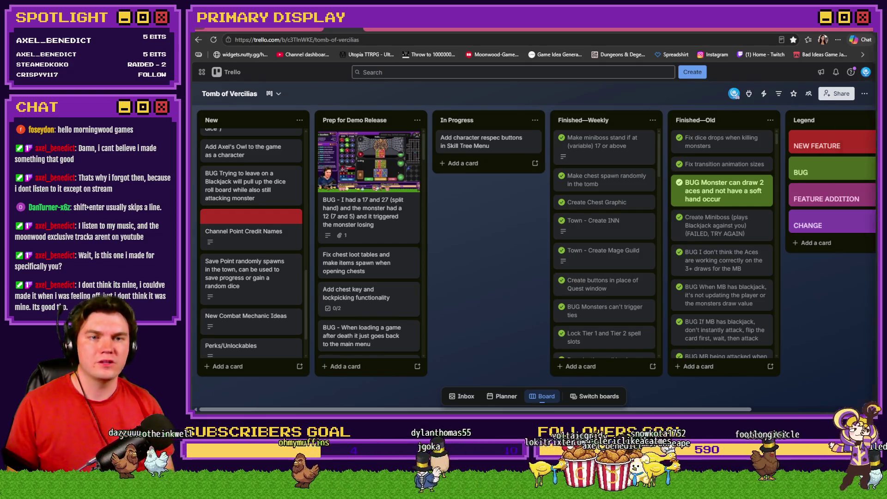
Describe the respec card: no respec in the tomb, it's the church man's vendor option in town.
key("alt+Tab")
key("alt+Tab")
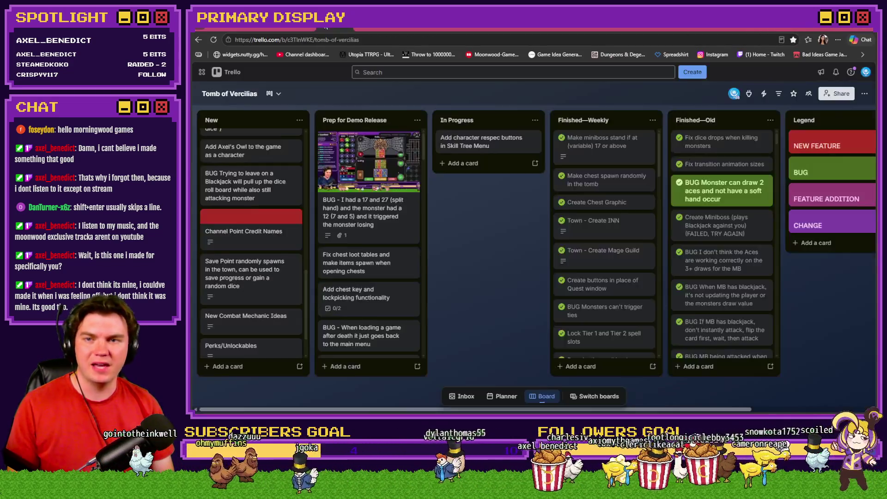
left_click(466, 147)
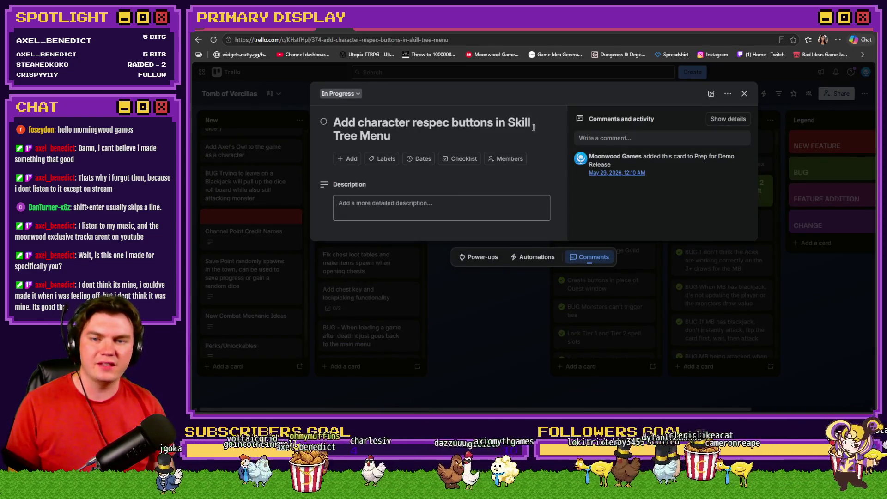
left_click(418, 212)
type("We ")
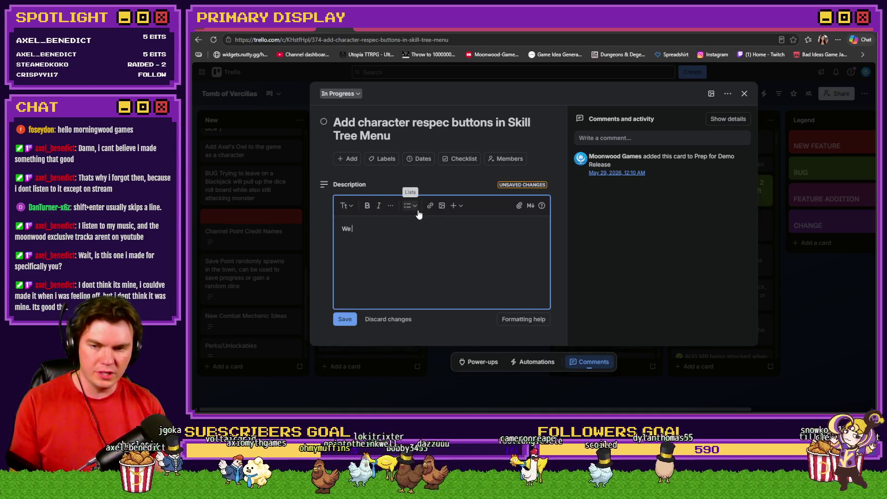
type("are not letting the ")
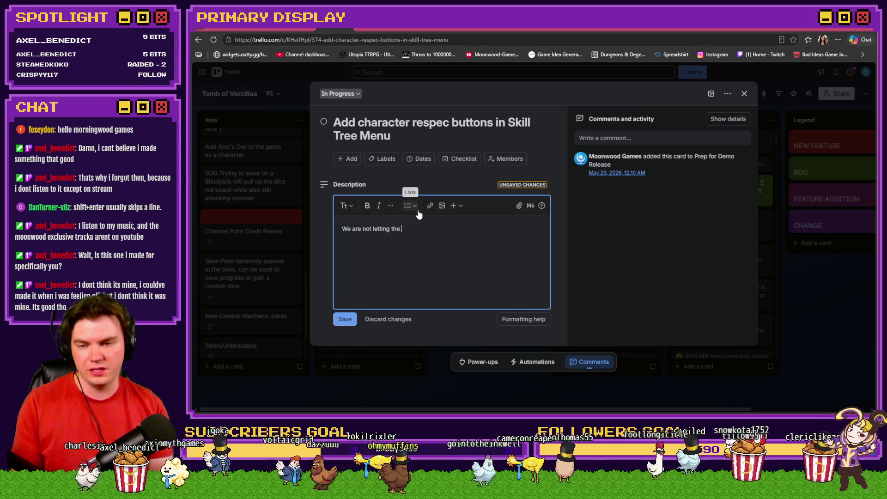
type("player respec in the tomb, they have to ")
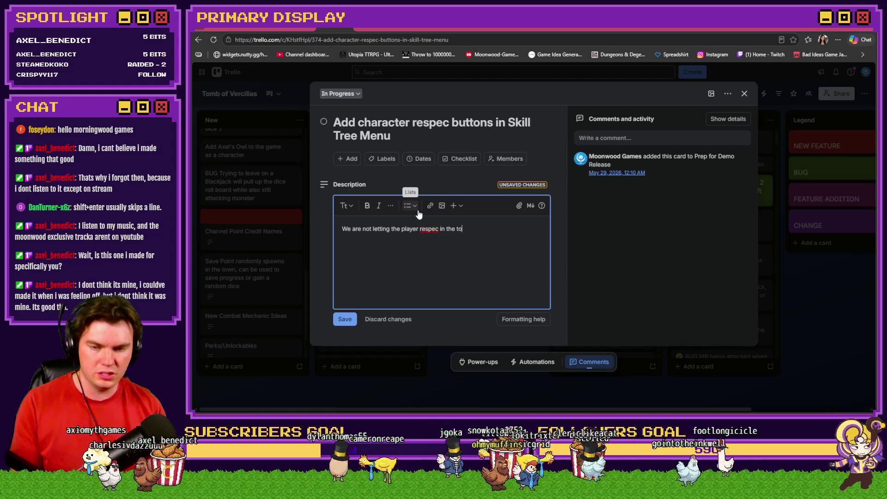
type("go ")
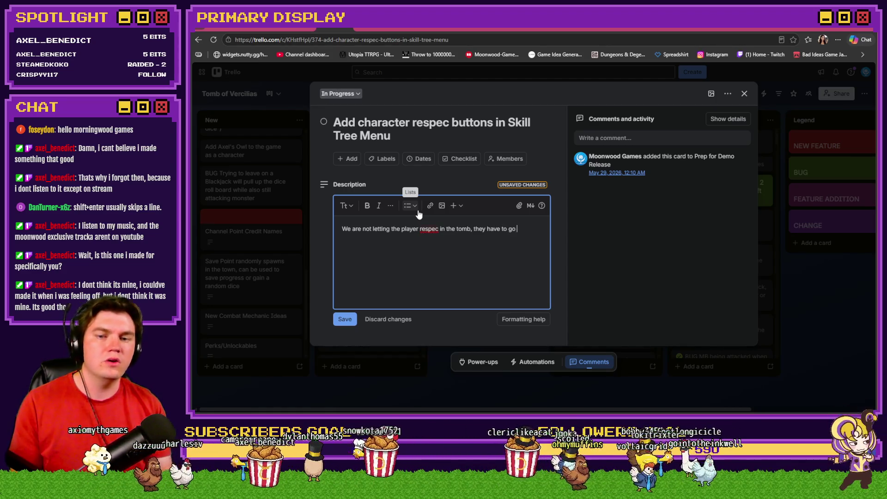
type("back to town and talk to thge")
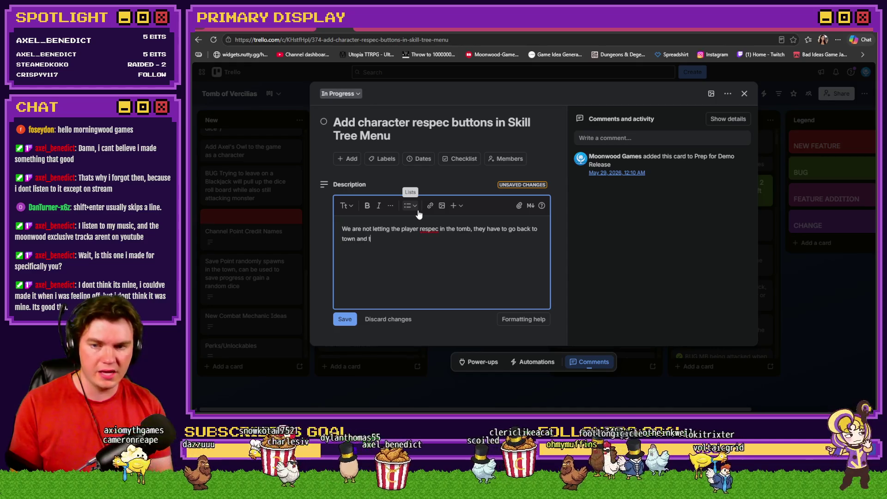
key("BackSpace")
key("BackSpace")
key("BackSpace")
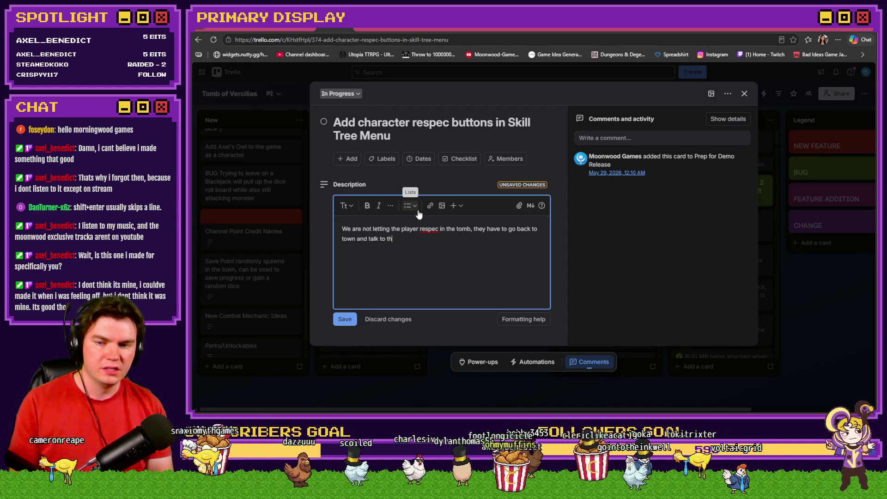
type("e ")
type("dude in the church")
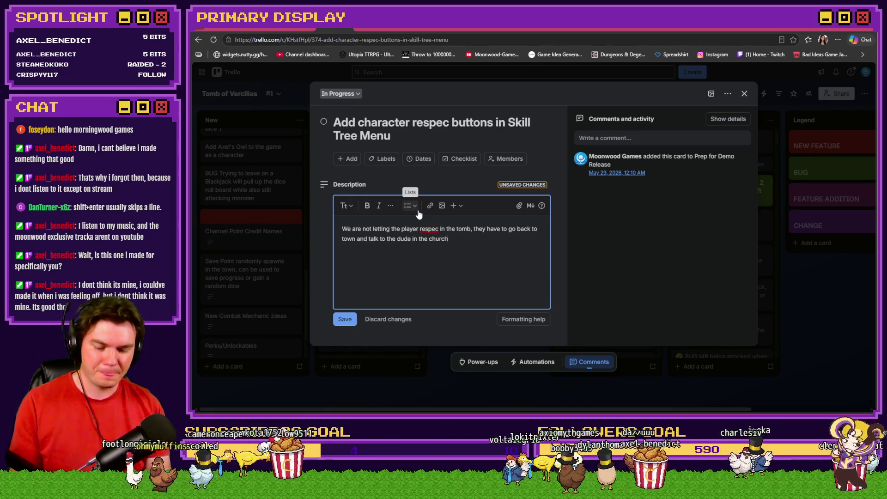
type(". That will be hi")
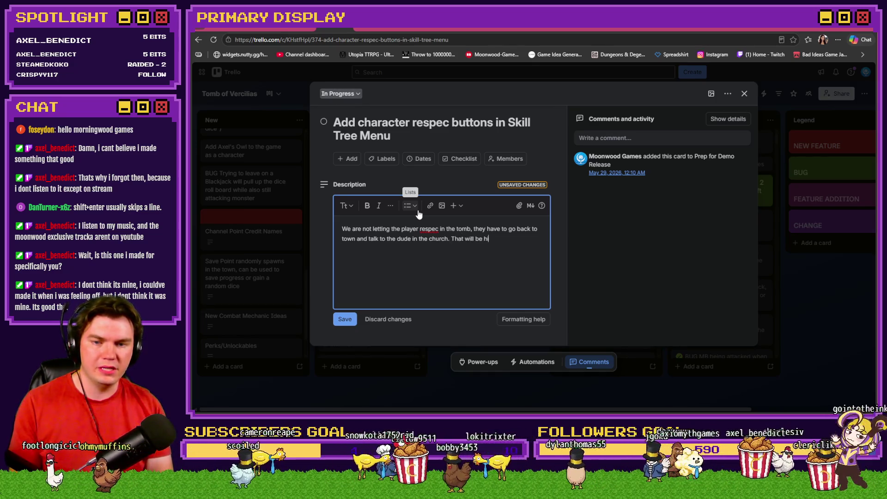
type("s vendor option.")
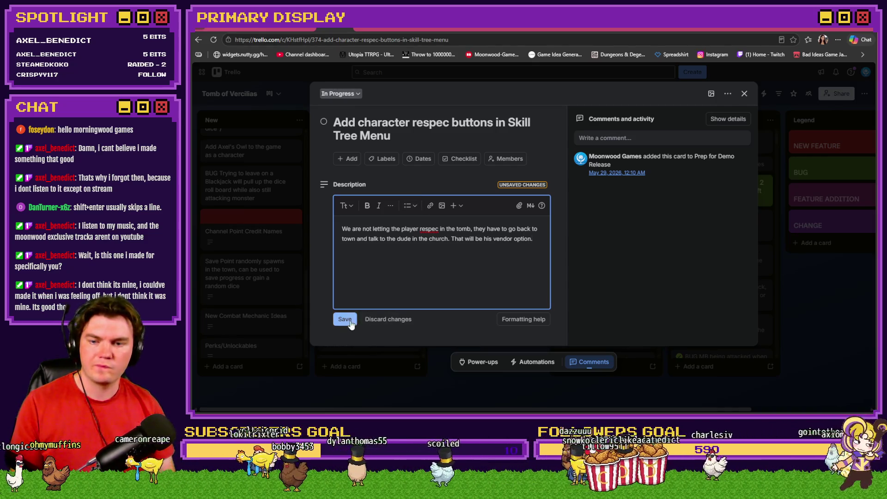
left_click(345, 318)
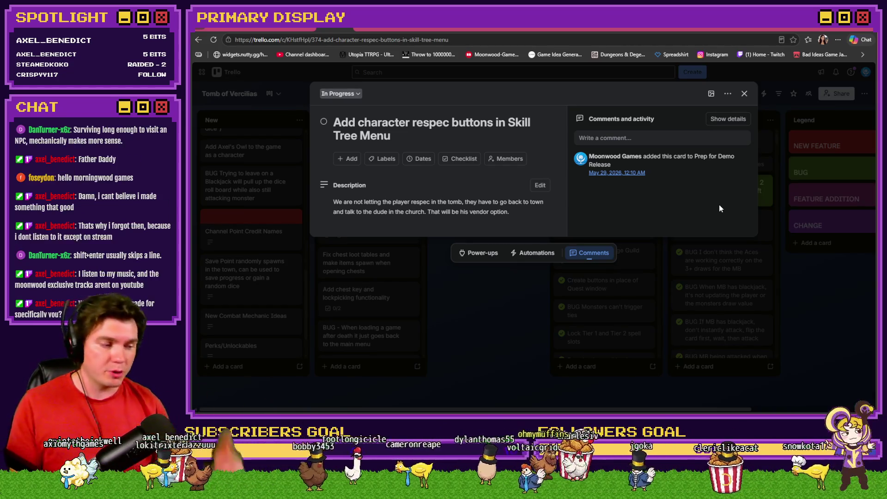
Close the Trello card, start a new playtest, and step through the town intro into the church.
left_click(536, 298)
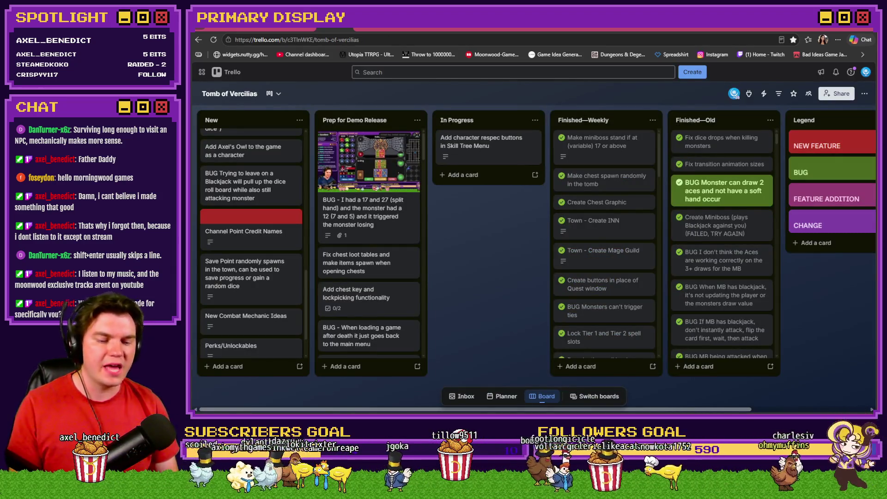
key("alt+Tab")
left_click(617, 46)
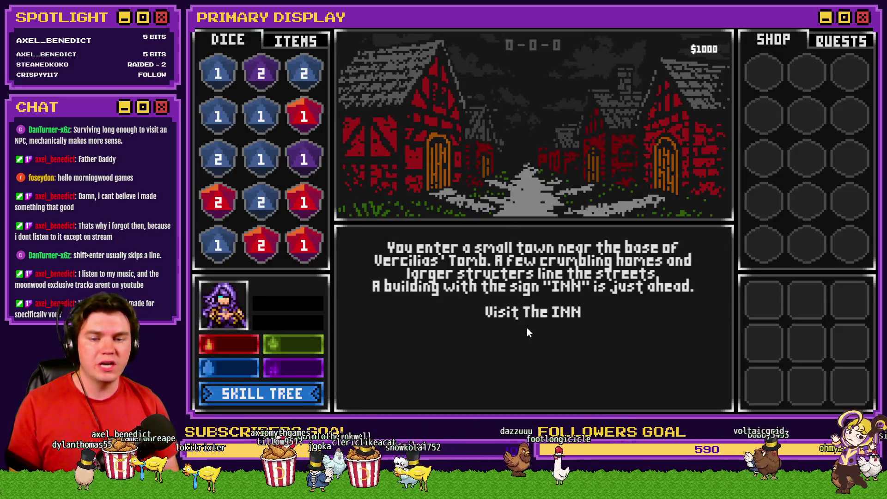
left_click(531, 312)
left_click(540, 397)
left_click(561, 390)
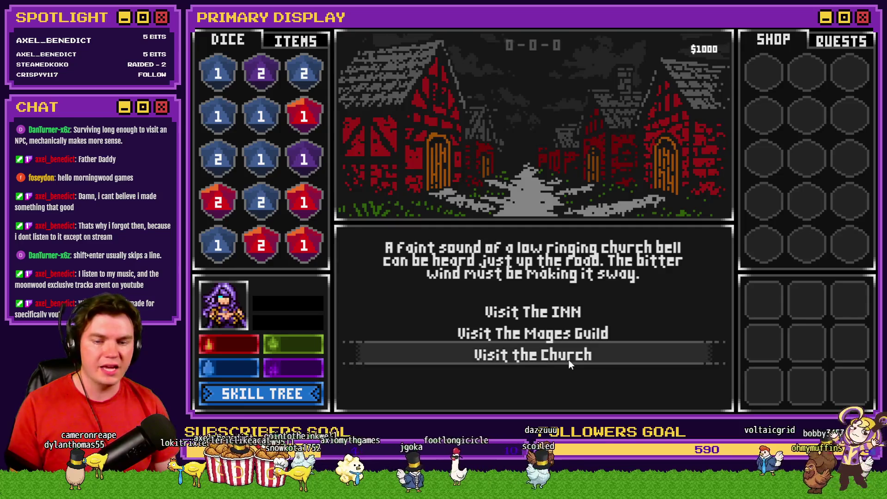
left_click(568, 359)
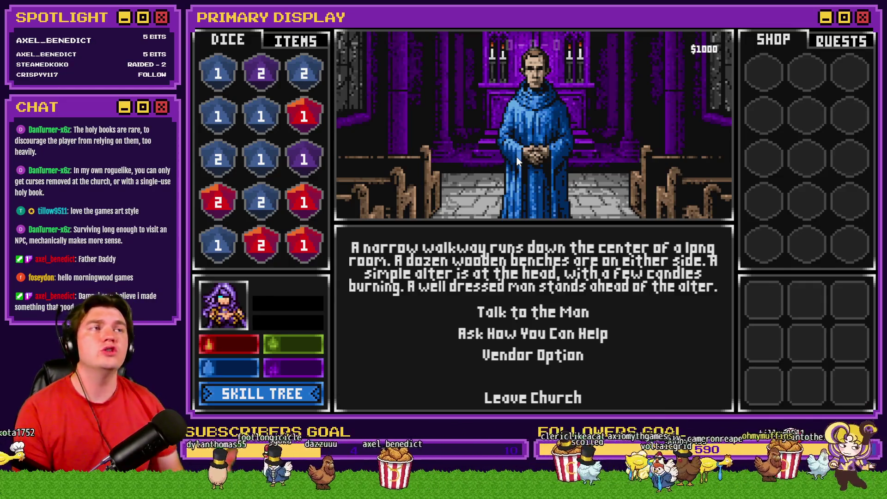
Leave and re-enter the church, then visit the Mages Guild and church again.
left_click(558, 398)
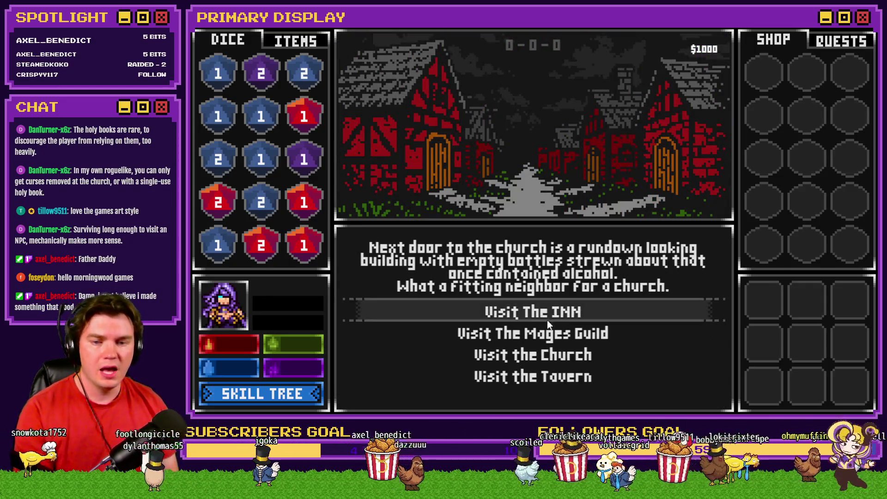
left_click(540, 355)
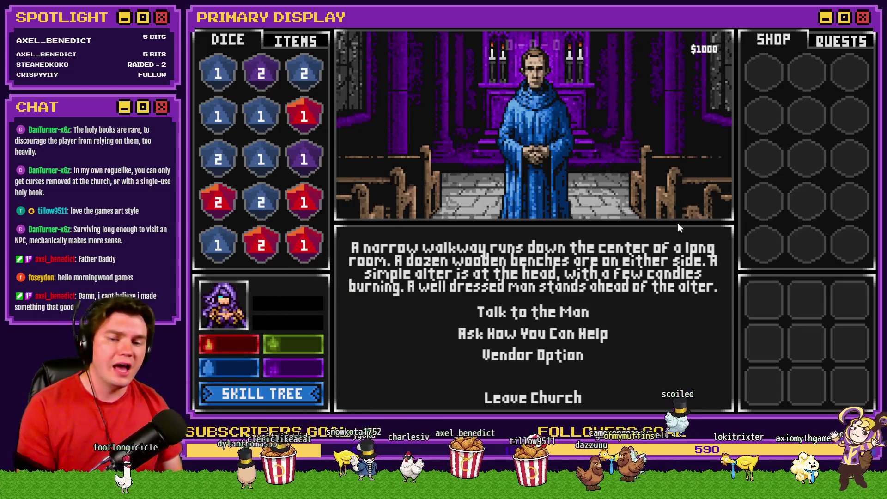
left_click(540, 395)
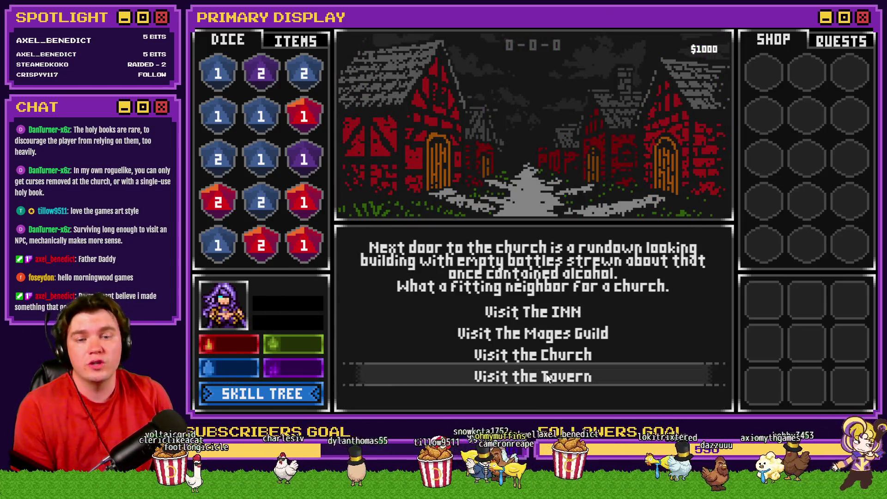
left_click(554, 332)
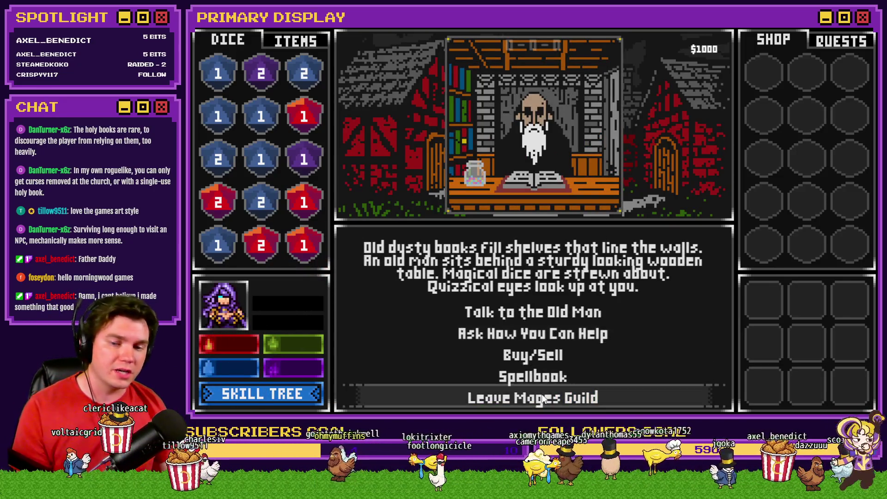
left_click(544, 399)
left_click(547, 352)
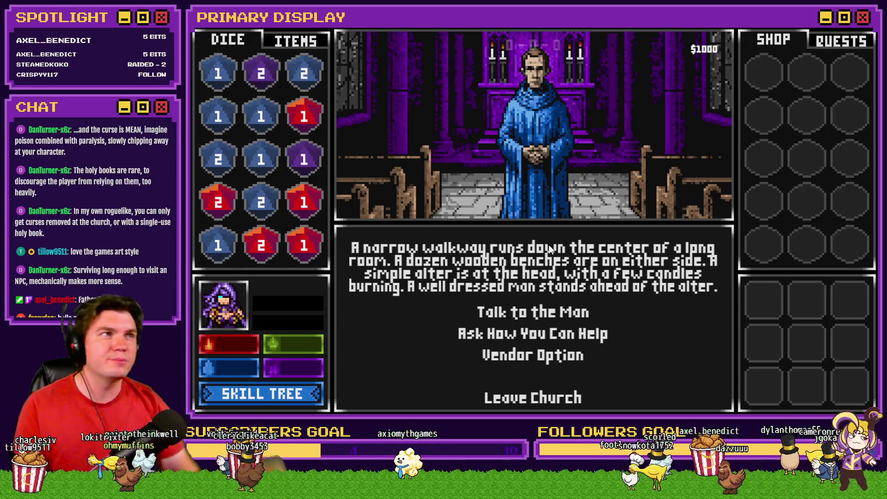
left_click(548, 399)
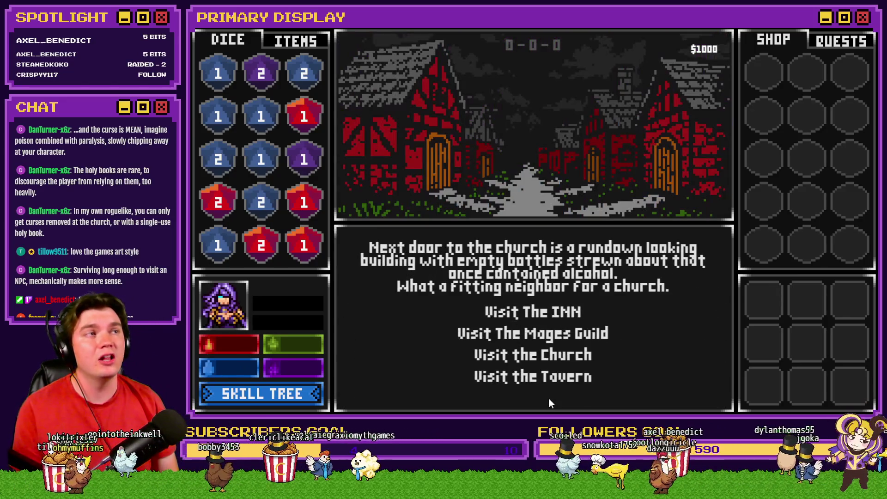
Tour the Mages Guild, church and inn once more, then close the playtest with Alt+F4.
left_click(549, 337)
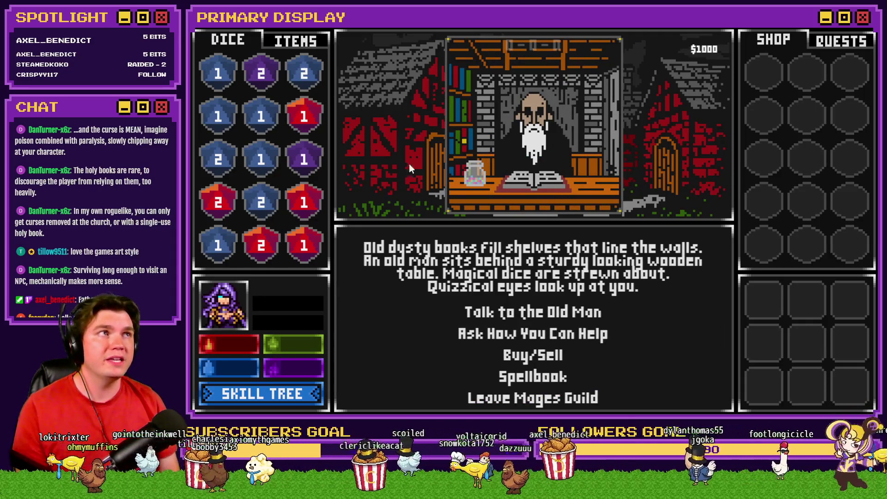
left_click(554, 398)
left_click(553, 354)
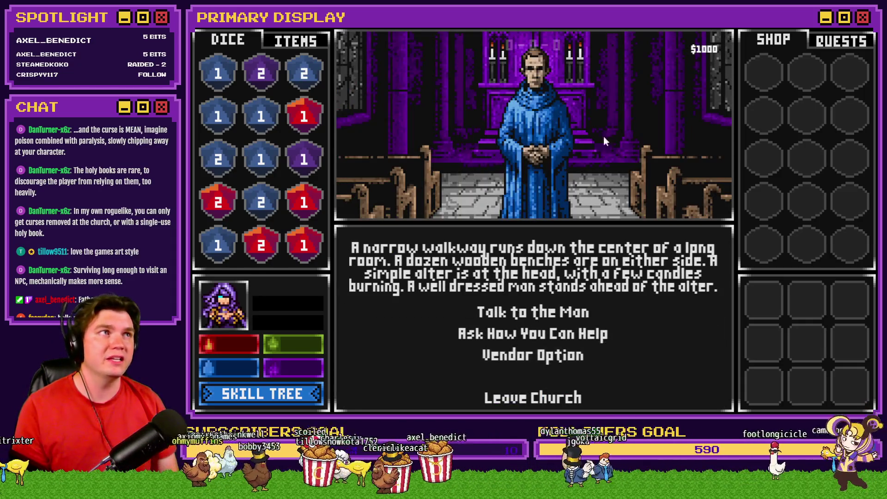
left_click(572, 397)
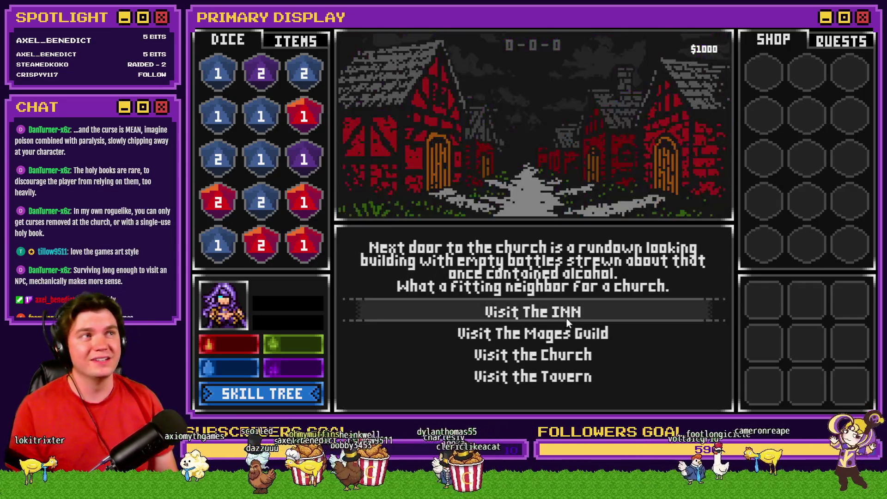
left_click(570, 334)
left_click(570, 398)
left_click(570, 319)
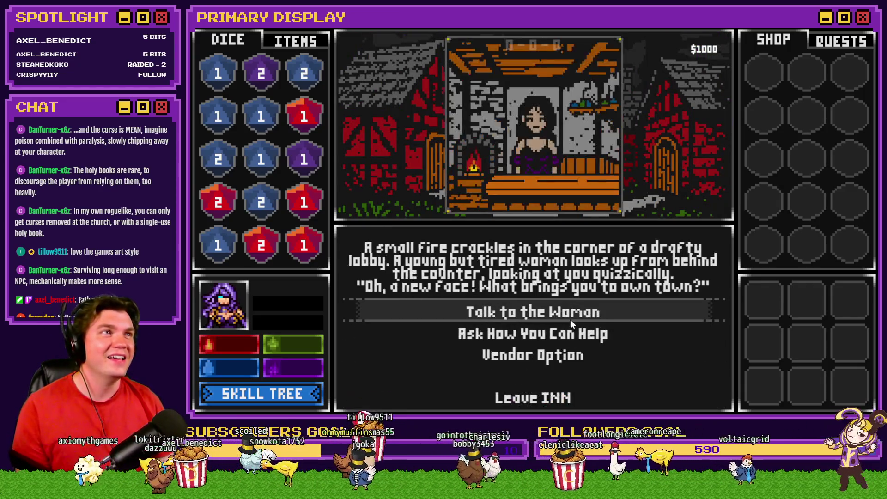
left_click(570, 396)
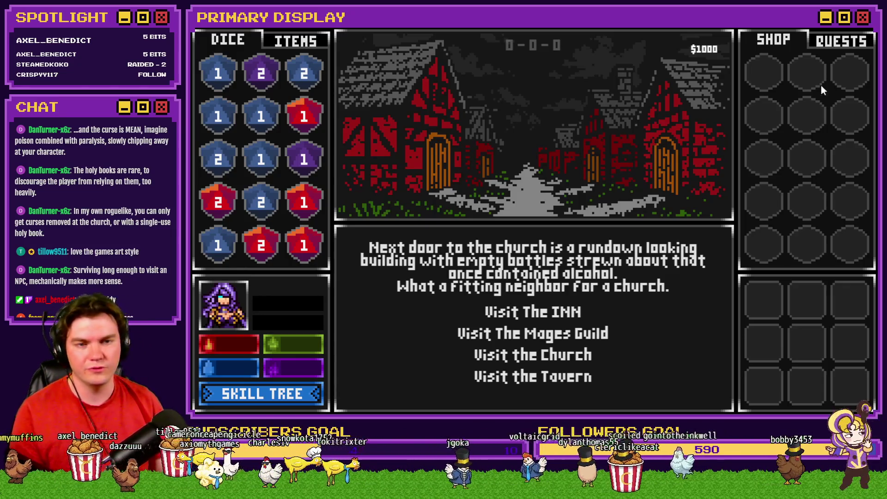
key("alt+F4")
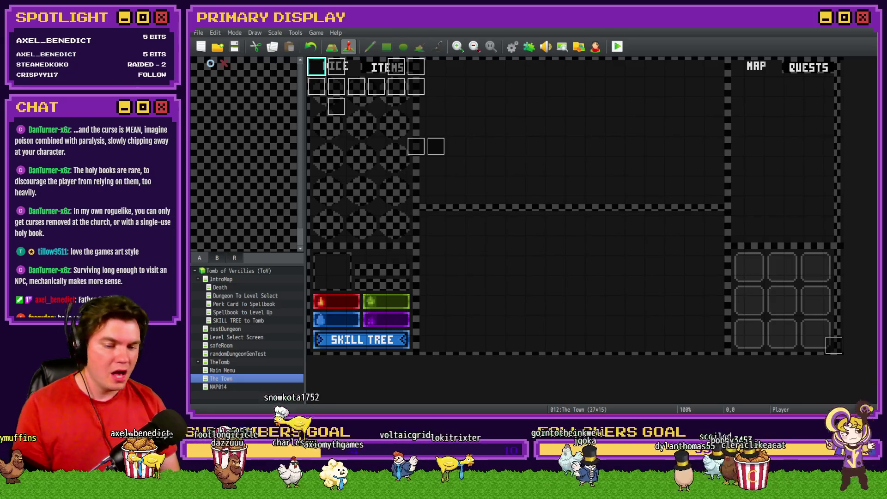
Drag the respec buttons card from In Progress into Prep for Demo Release, then open Town - Create Church.
key("alt+Tab")
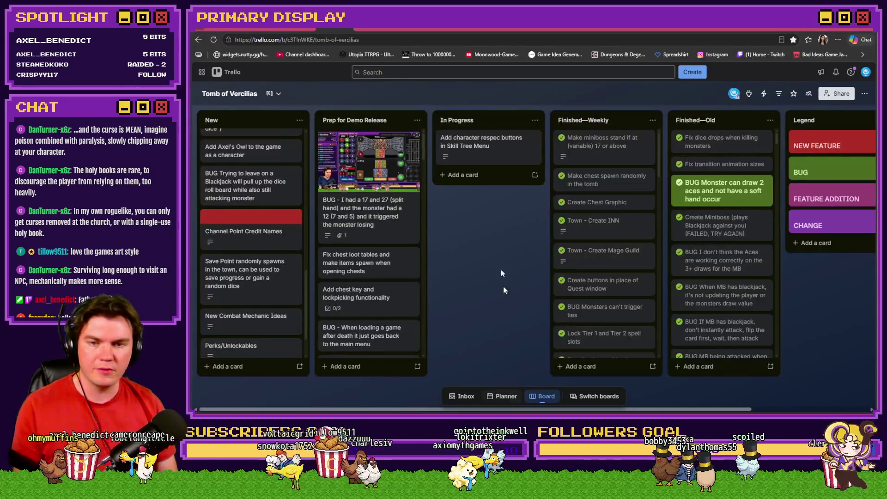
left_click(473, 149)
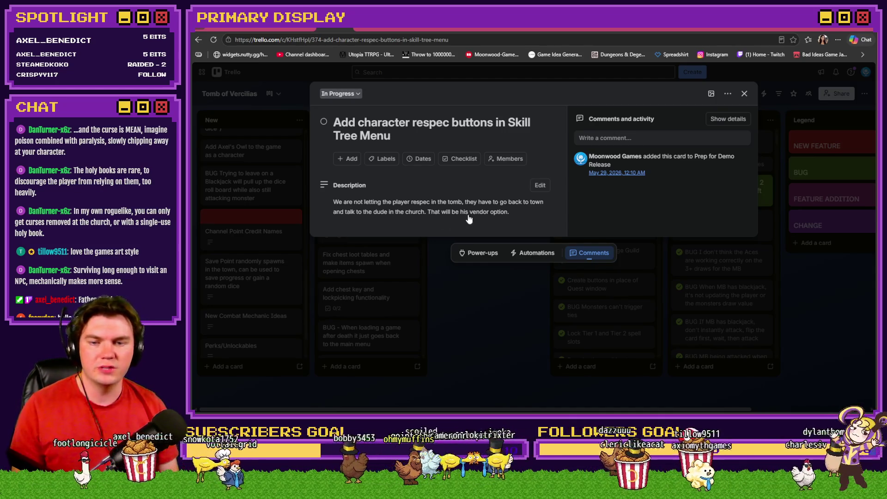
left_click(745, 95)
mouse_move(447, 144)
left_mouse_down()
mouse_move(455, 138)
mouse_move(381, 298)
mouse_move(372, 357)
left_mouse_up()
scroll(250, 328, "down", 4)
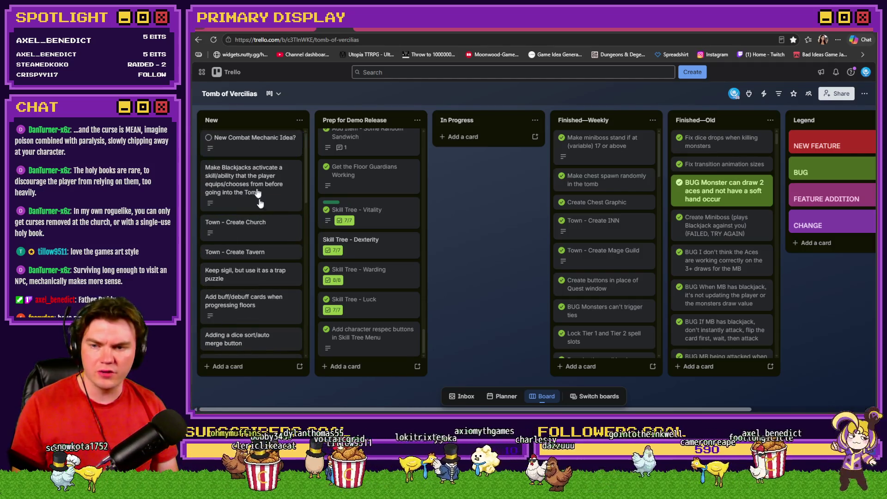
left_click(252, 223)
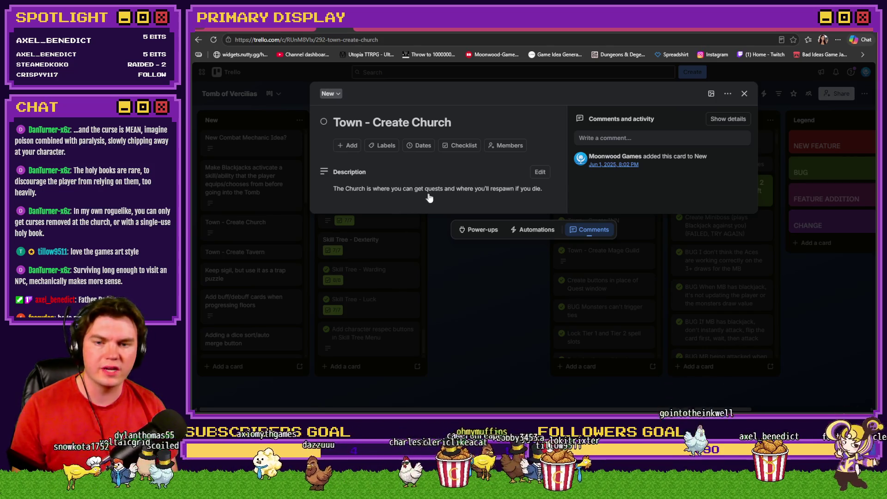
Add a line to the Town - Create Church description: the church resets the skill tree and refunds points.
left_click(517, 196)
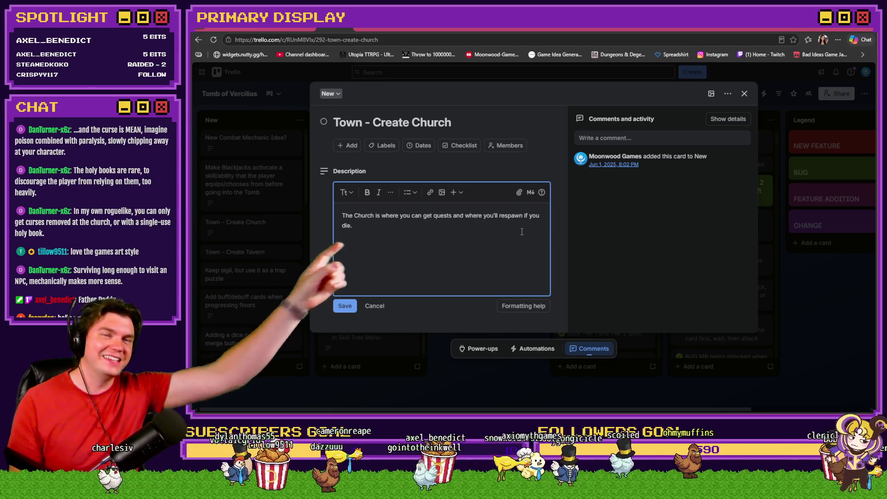
key("Return")
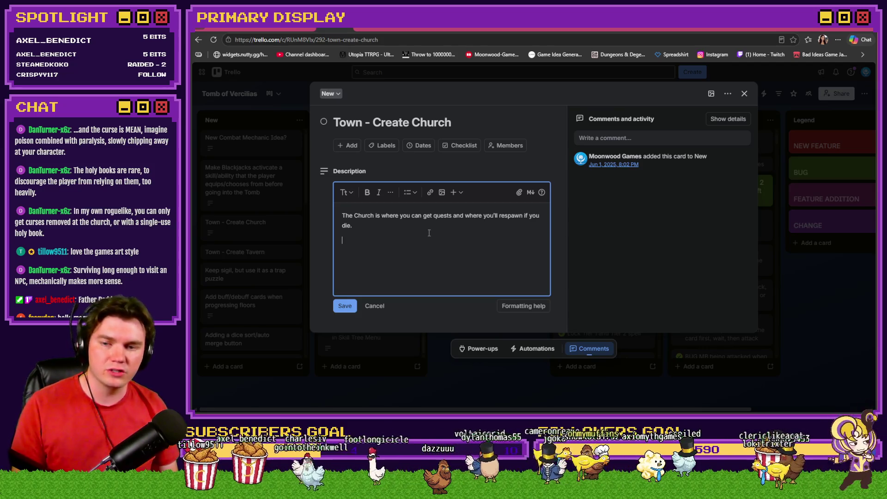
type("Th")
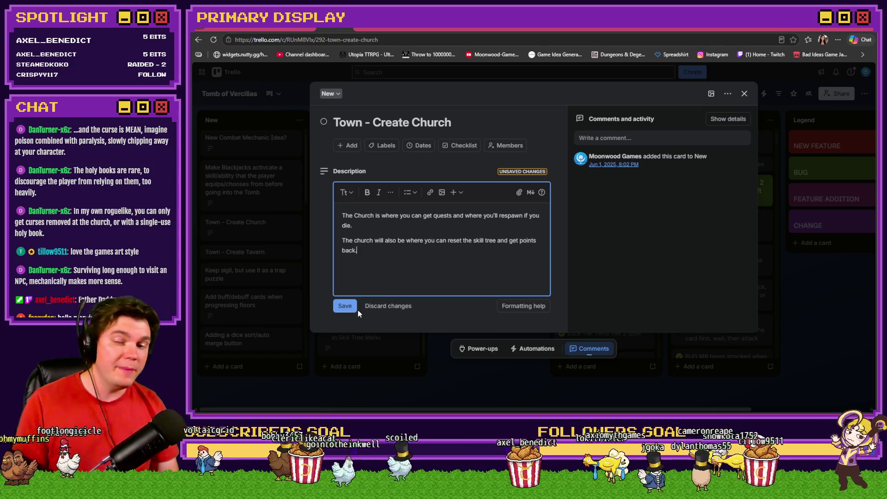
left_click(343, 307)
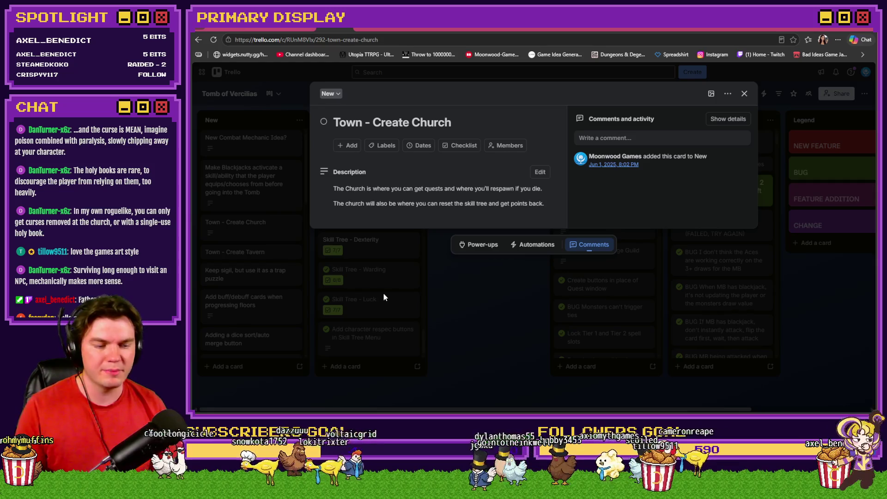
Close the church card, look over the New and Prep for Demo Release lists, then return to RPG Maker.
left_click(470, 322)
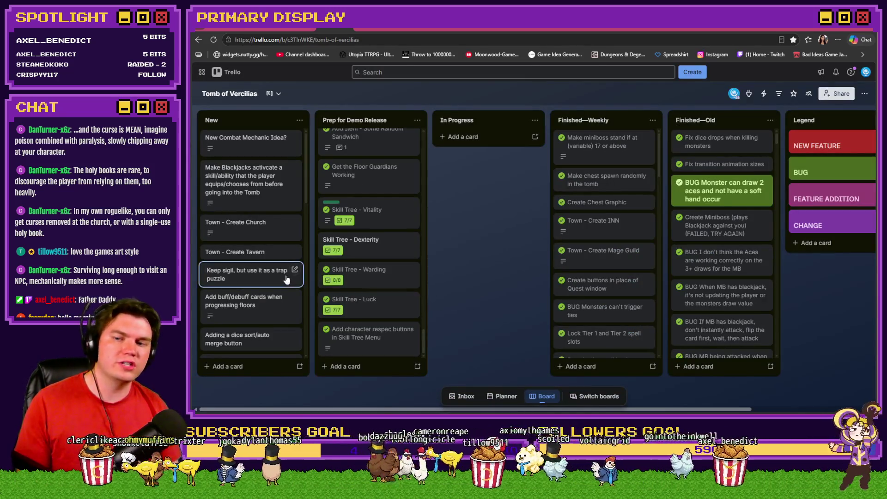
scroll(267, 288, "down", 3)
scroll(270, 291, "up", 3)
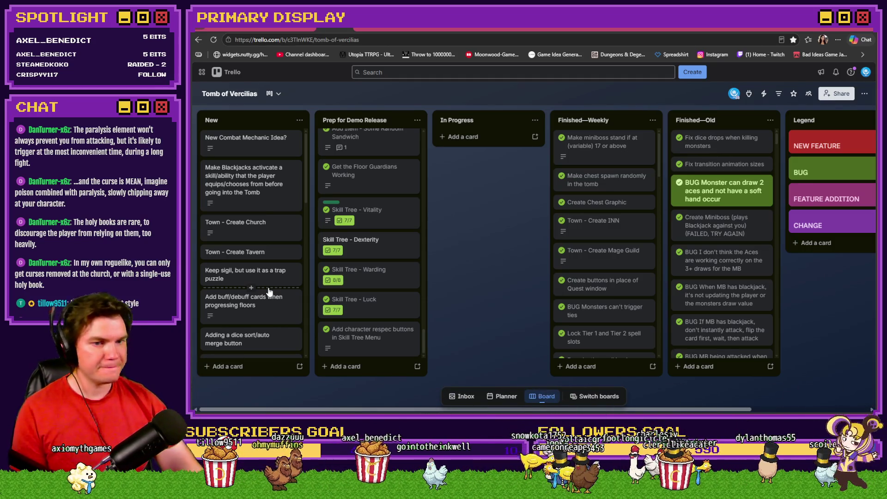
scroll(382, 277, "up", 10)
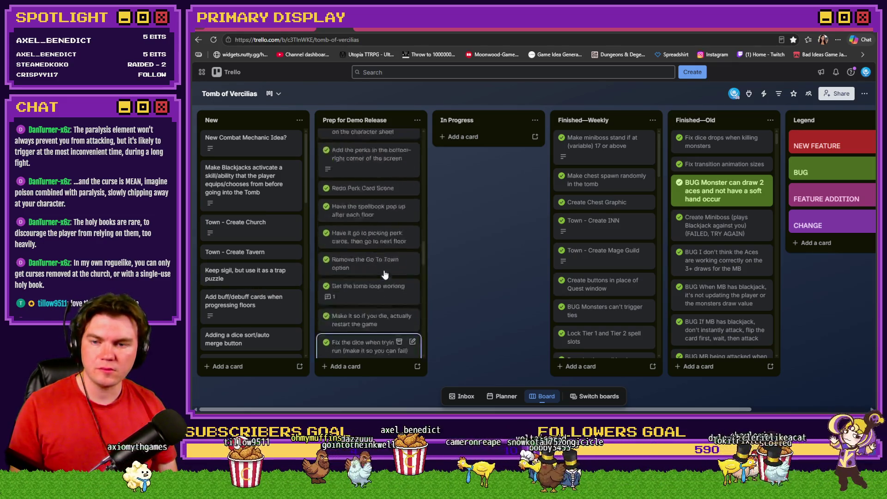
scroll(381, 276, "up", 5)
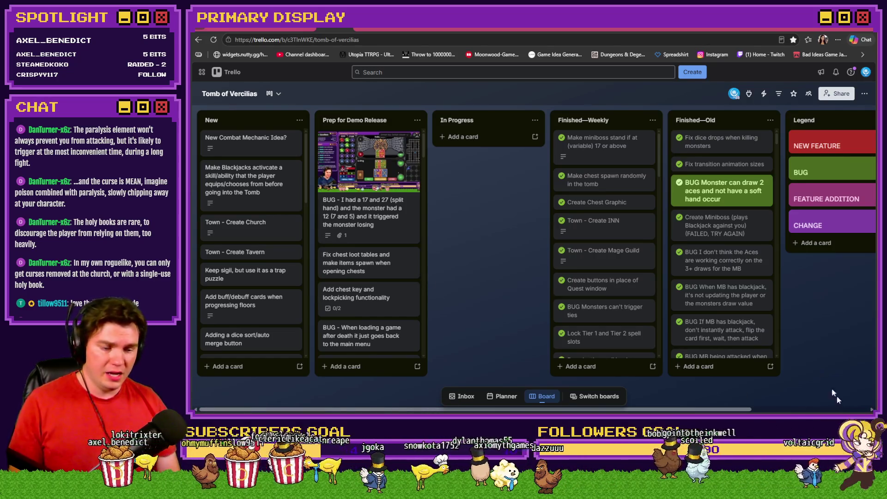
key("alt+Tab")
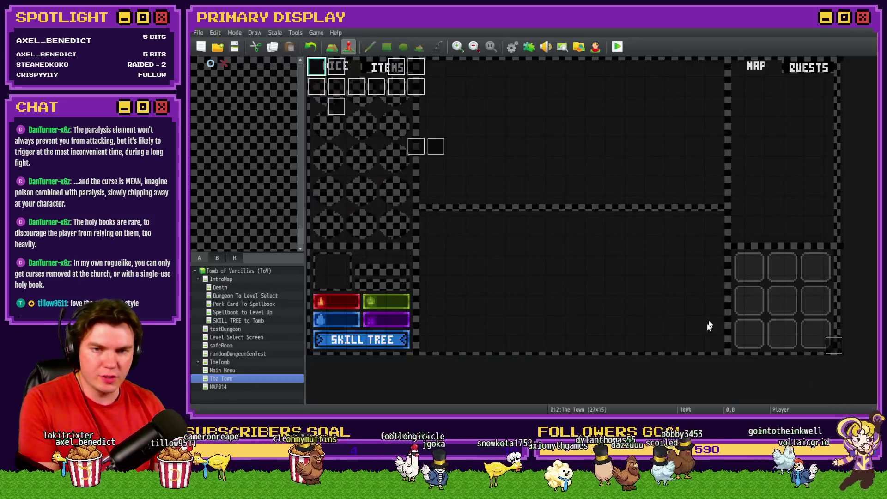
left_click(513, 48)
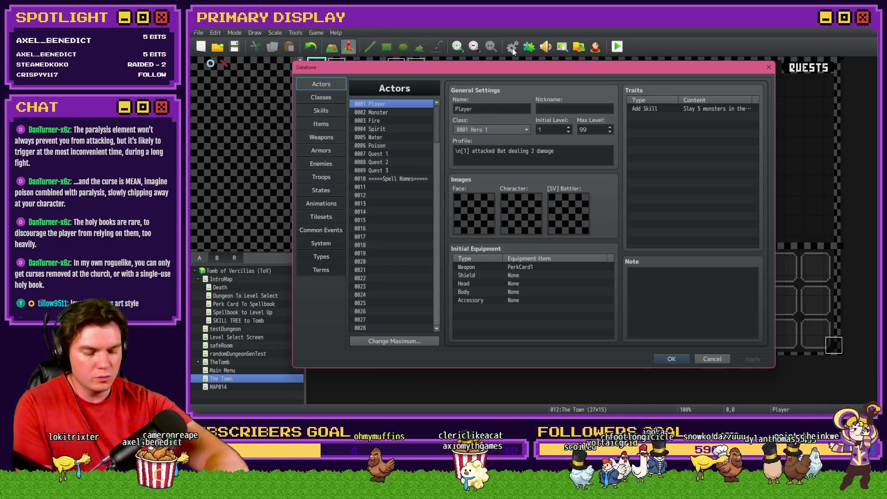
left_click(326, 124)
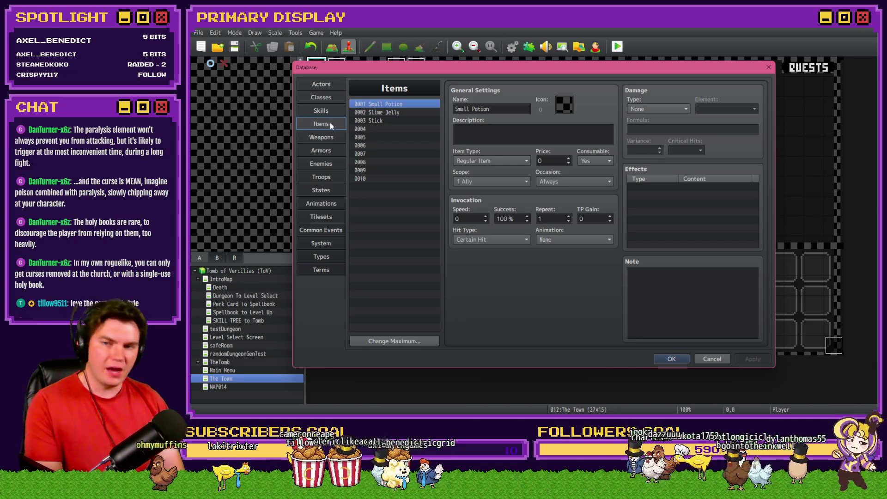
left_click(385, 121)
left_click(385, 112)
left_click(389, 104)
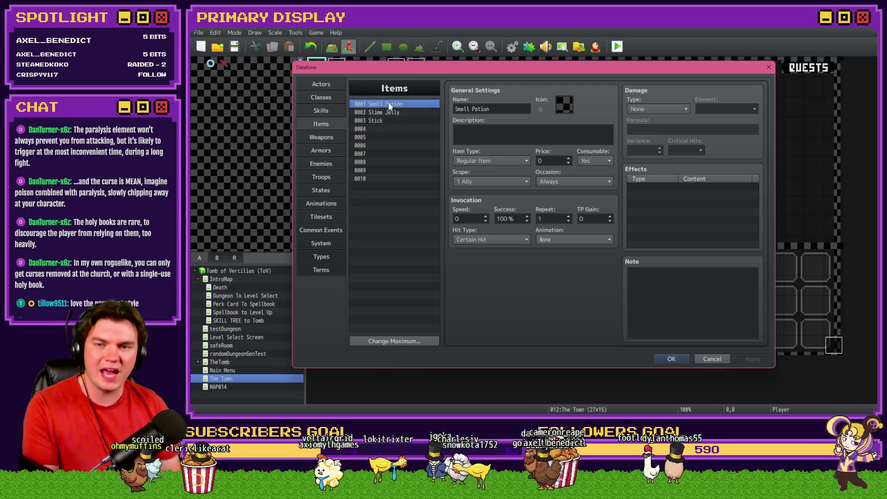
left_click_drag(389, 105, 388, 121)
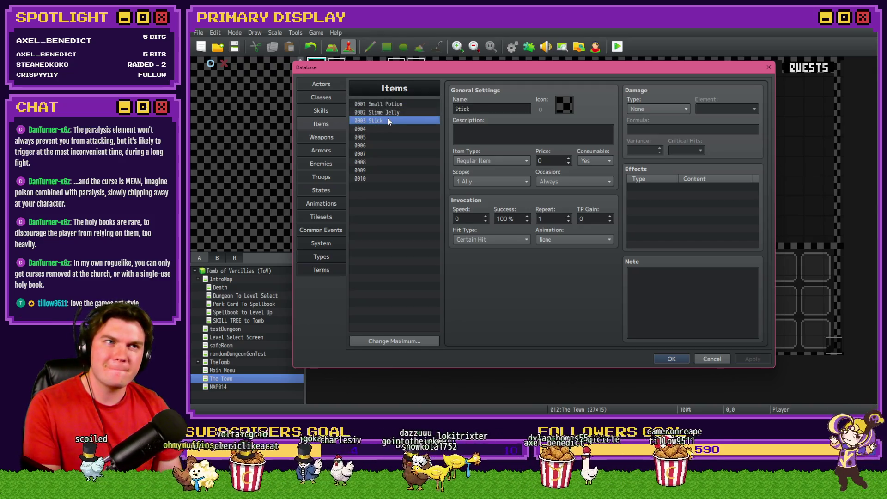
left_click_drag(398, 106, 396, 119)
left_click(396, 107)
left_click(395, 120)
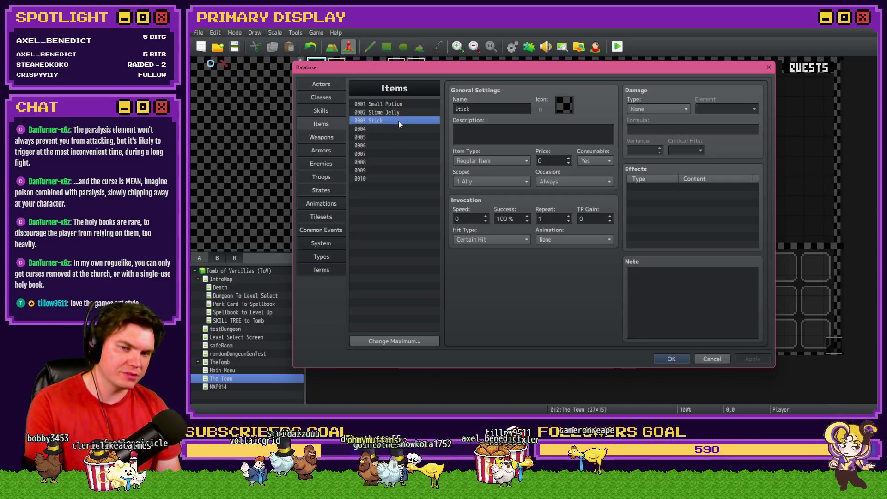
left_click(666, 359)
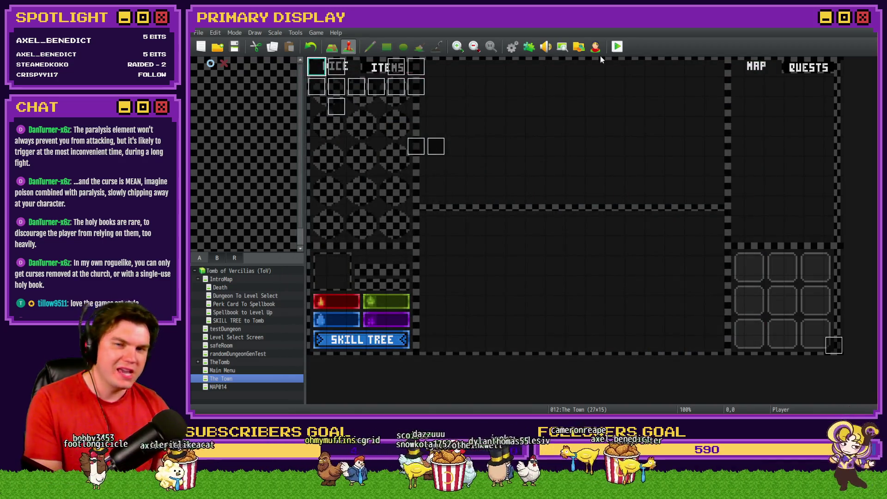
Set the player's start position on the Perk Card To Spellbook map and save before playtesting.
left_click(244, 304)
right_click(318, 65)
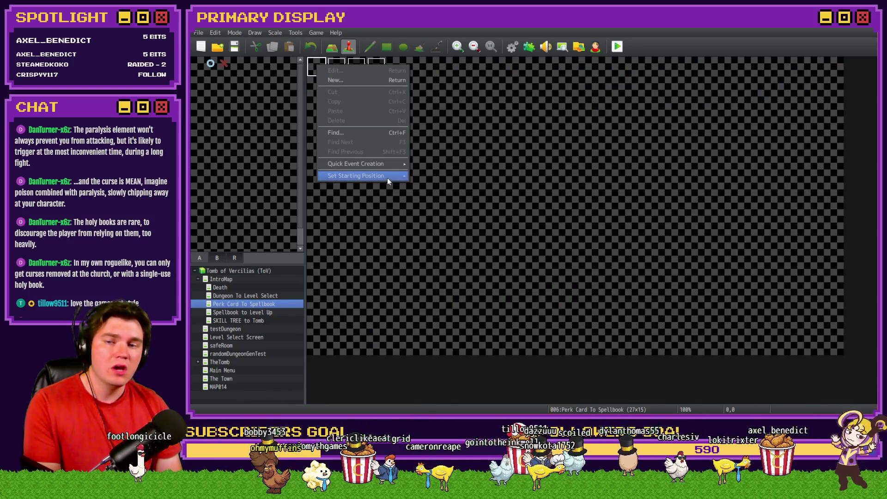
mouse_move(387, 179)
left_click(431, 176)
left_click(617, 46)
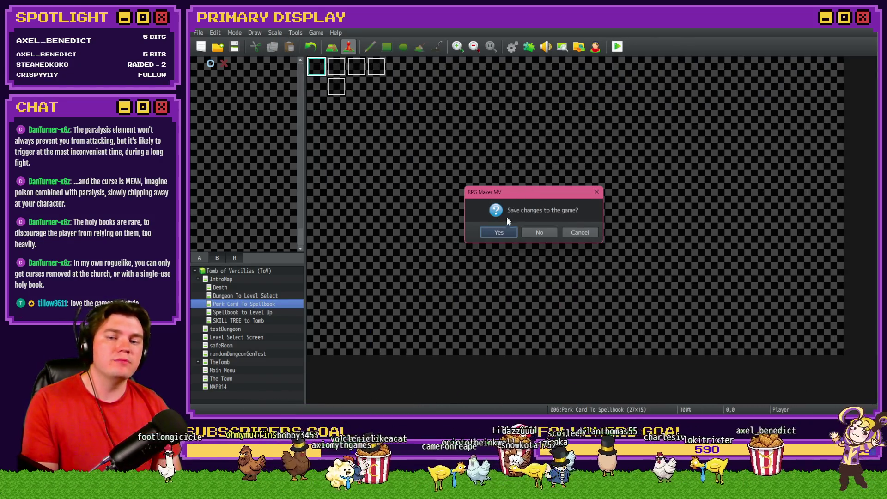
left_click(505, 232)
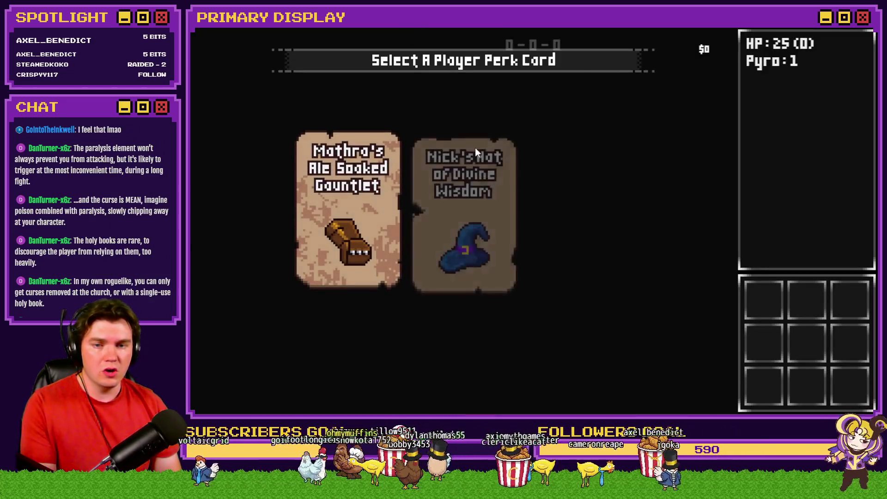
Pick the Hat of Divine Wisdom perk card and try applying the Small Potion to the player.
left_click(475, 151)
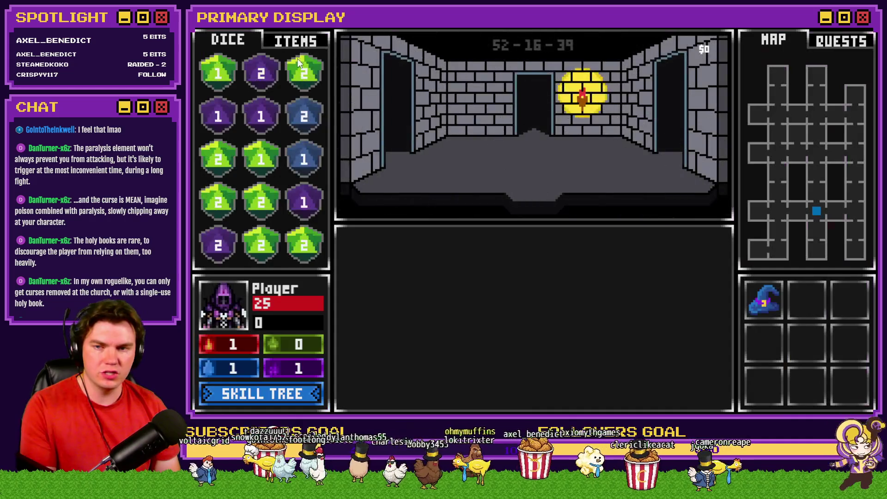
left_click(296, 41)
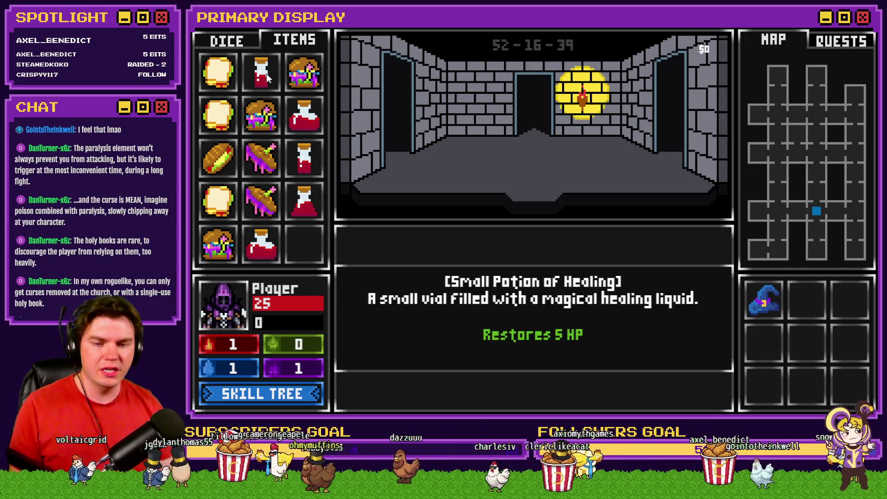
mouse_move(267, 74)
left_mouse_down()
mouse_move(236, 293)
mouse_move(224, 319)
left_mouse_up()
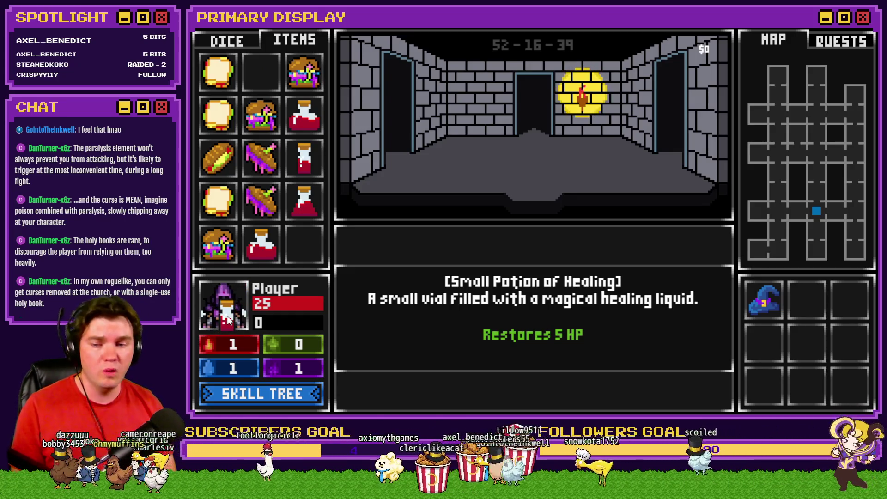
left_click_drag(228, 319, 229, 318)
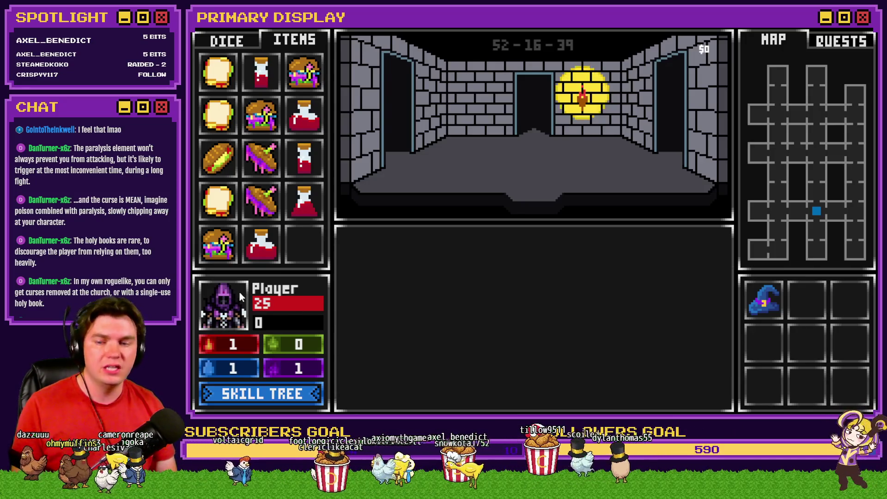
Advance into the Elemental fight, heal to 25 with the Small Potion, then switch to Trello.
key("w")
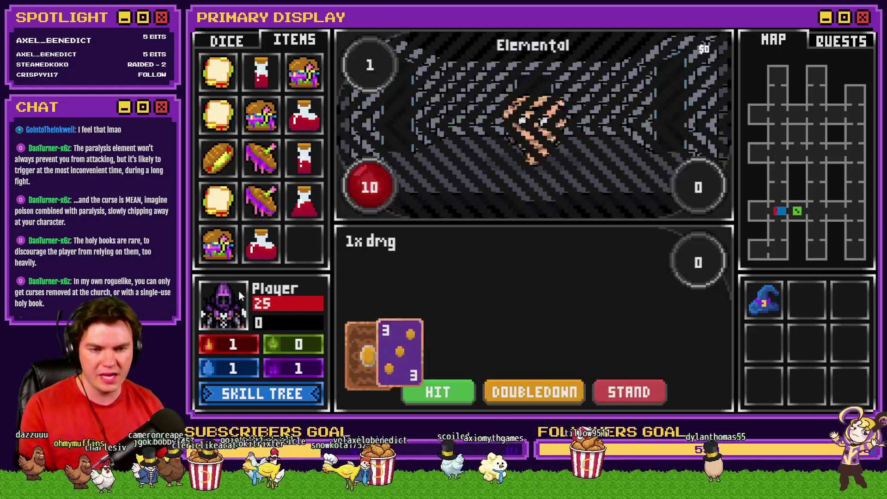
left_click(454, 394)
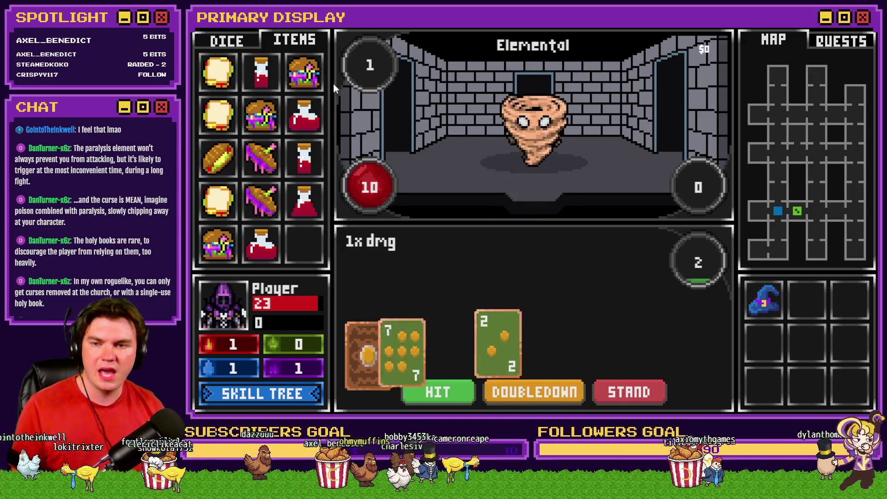
mouse_move(248, 69)
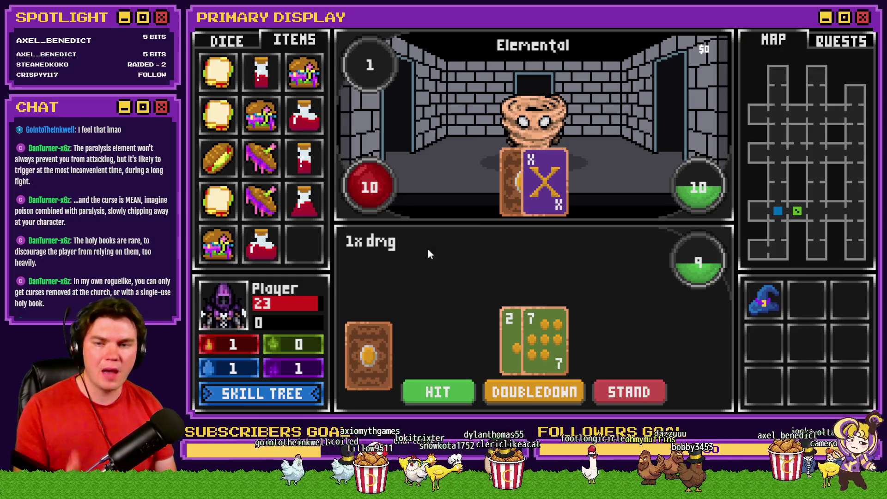
mouse_move(260, 73)
left_mouse_down()
mouse_move(233, 324)
mouse_move(226, 318)
left_mouse_up()
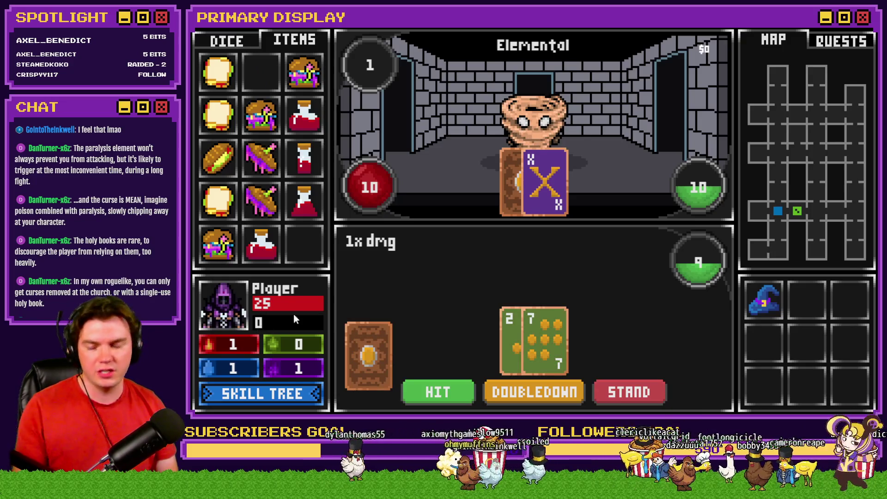
key("alt+Tab")
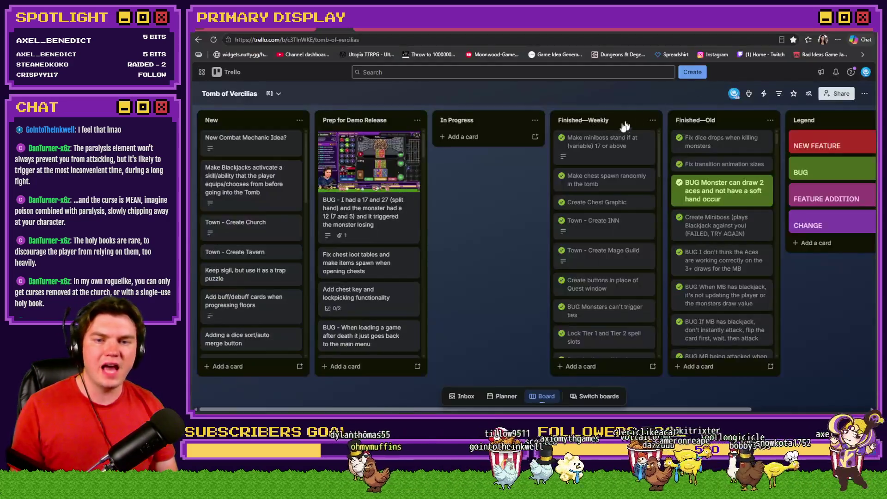
Move the split-hand BUG card into In Progress and view its screenshot at full size.
mouse_move(365, 206)
left_mouse_down()
mouse_move(425, 165)
mouse_move(480, 199)
left_mouse_up()
left_click(485, 217)
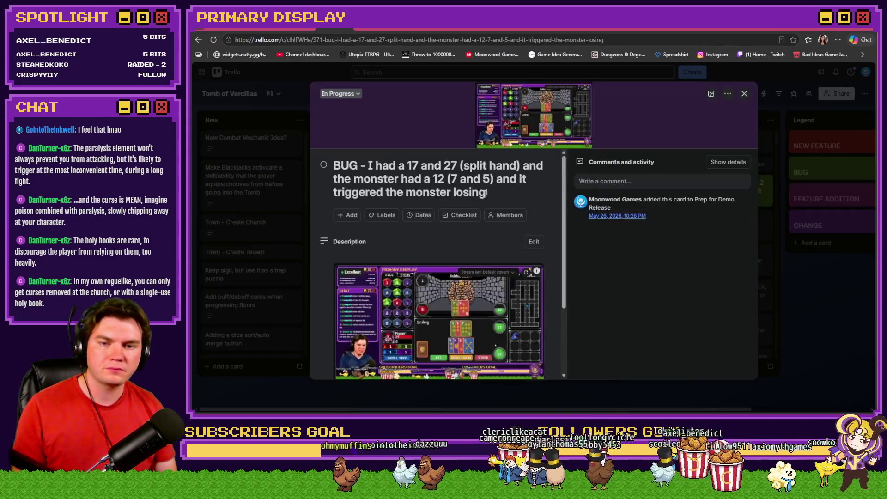
left_click(463, 310)
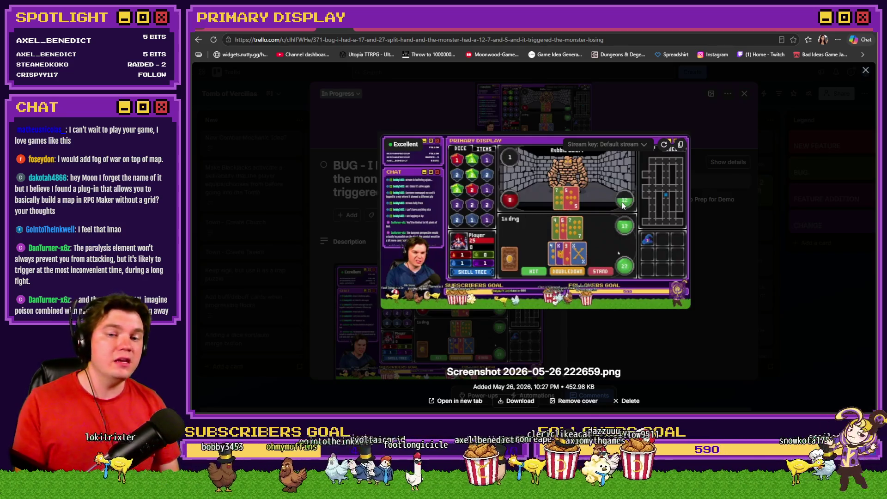
Review the bug screenshot again, close it and the card, then return to RPG Maker MV.
key("Escape")
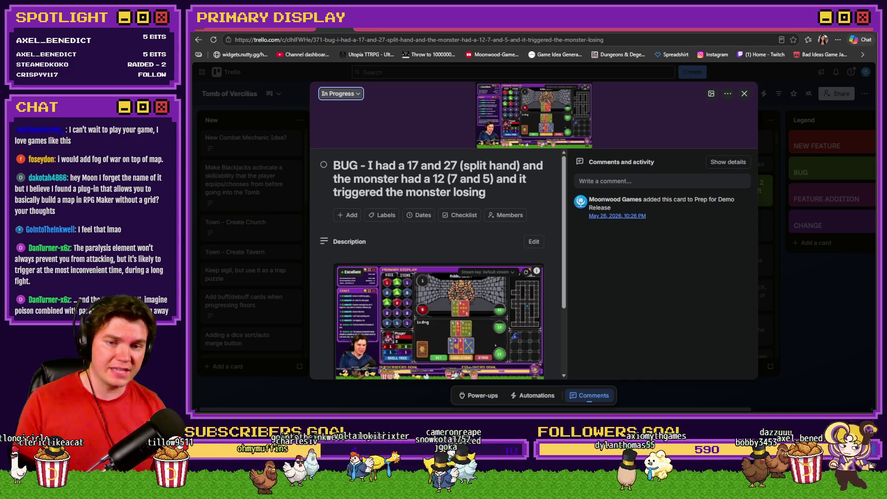
left_click(478, 329)
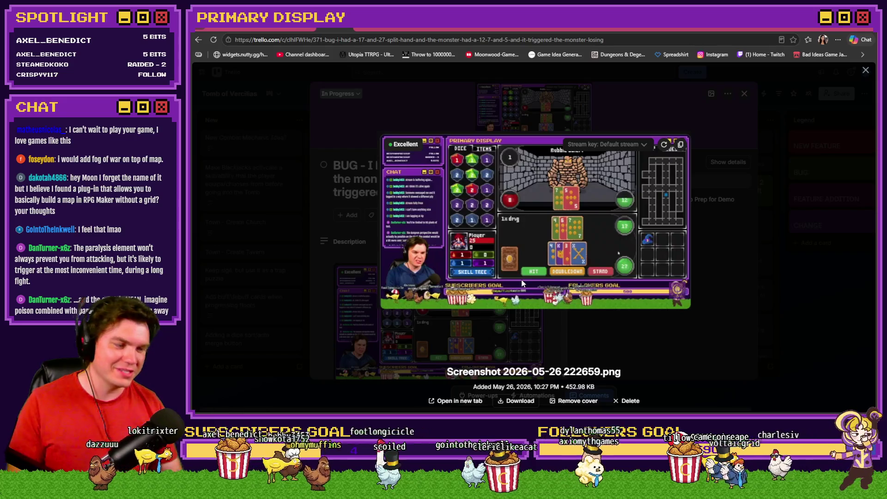
left_click(523, 283)
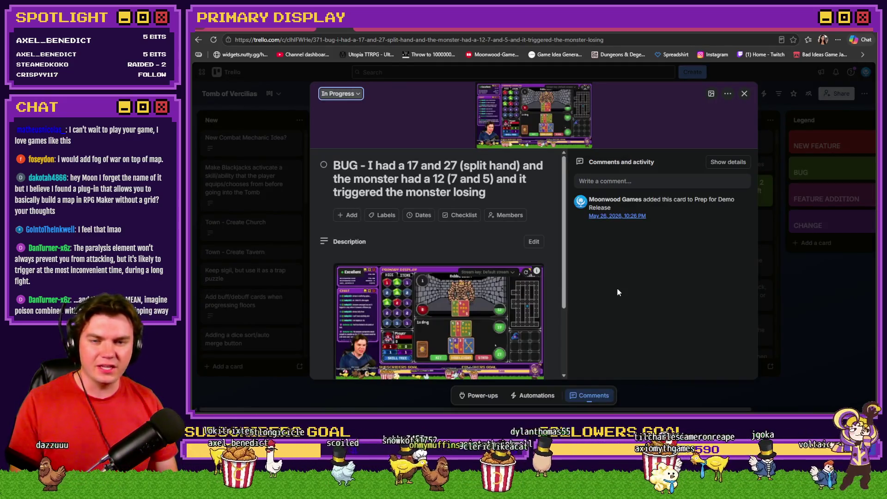
key("Escape")
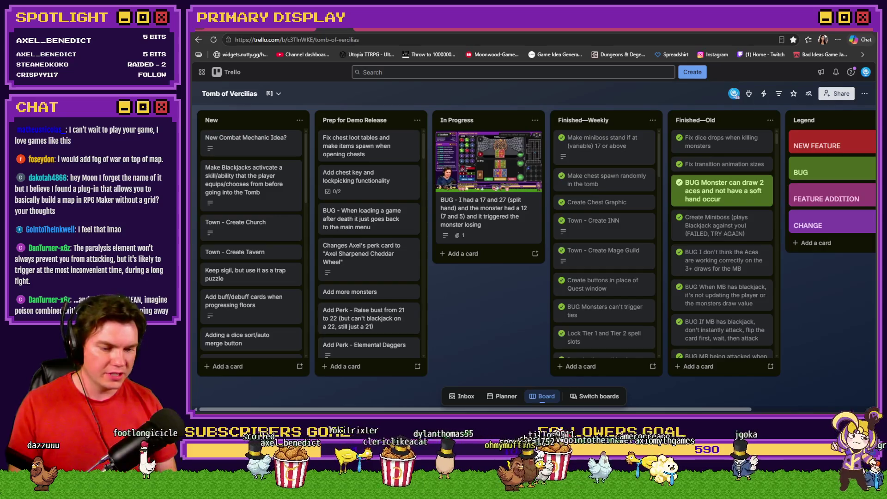
key("alt+Tab")
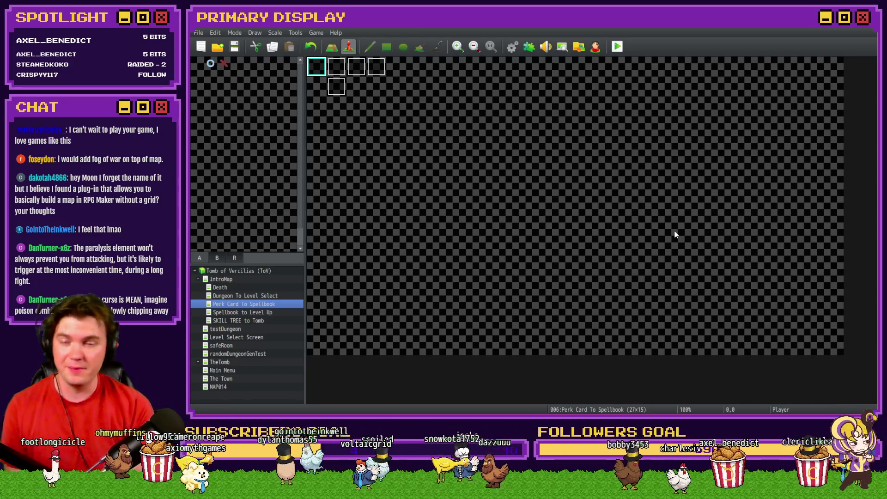
Load TheTomb map and inspect the Draw And Attack event's script commands in the Event Editor.
left_click(217, 362)
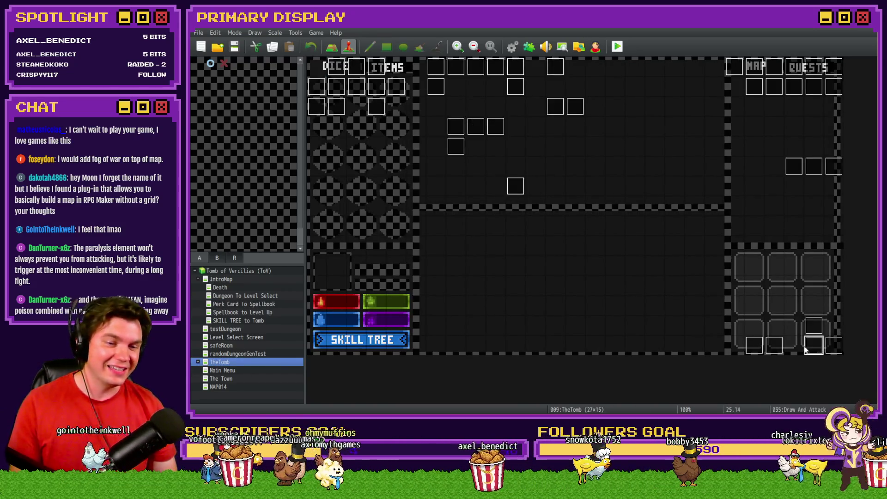
double_click(806, 348)
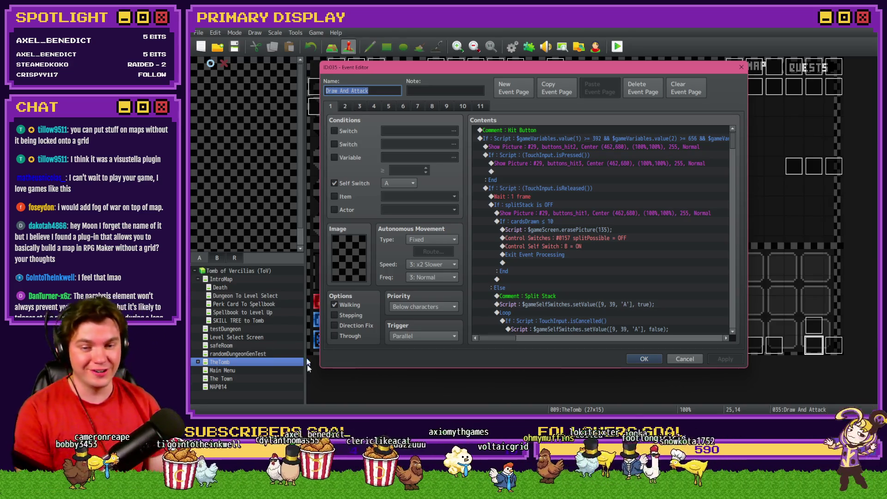
left_click(640, 359)
Open common event 0003 RTG v2.0 in the Database and the map-layout showPicture script.
left_click(512, 47)
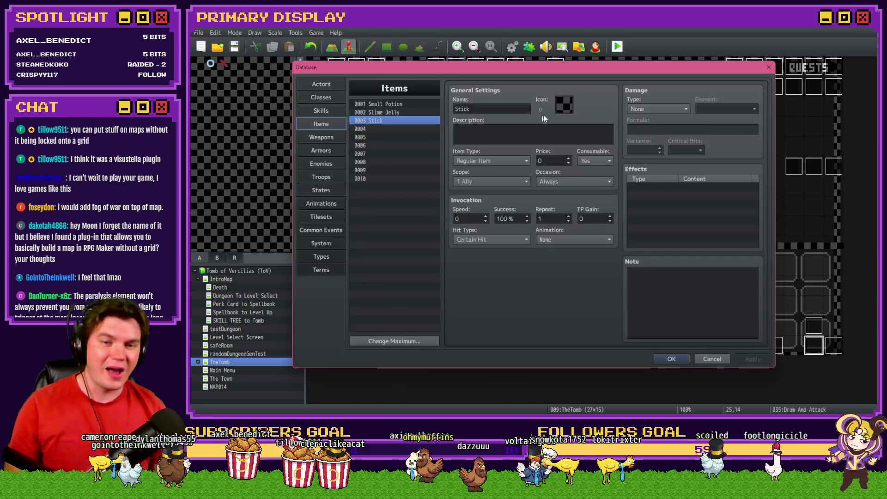
left_click(310, 218)
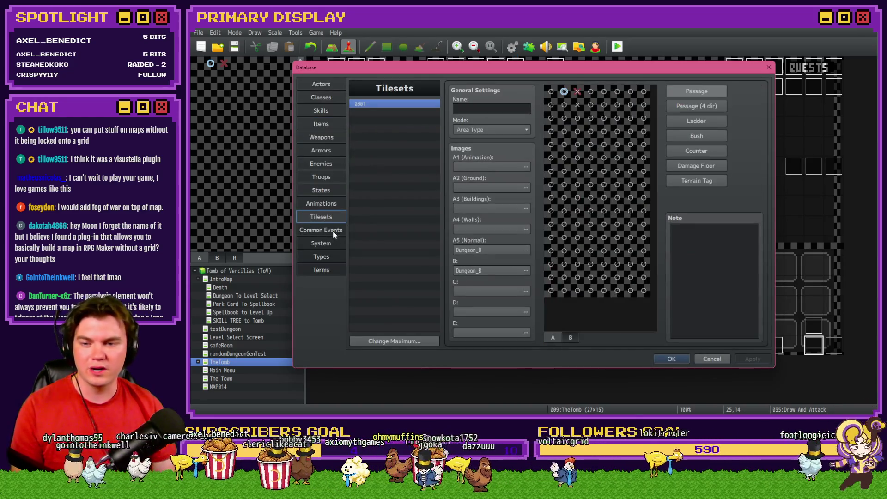
left_click(334, 233)
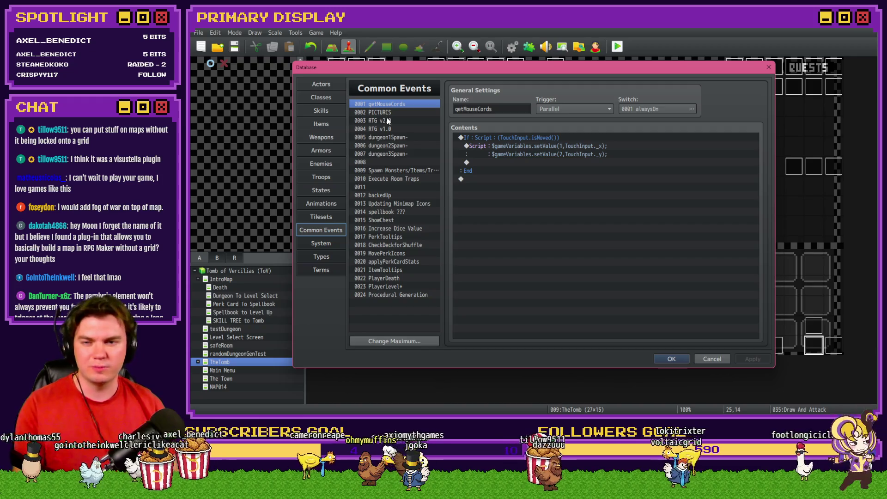
left_click(386, 119)
scroll(675, 269, "down", 1)
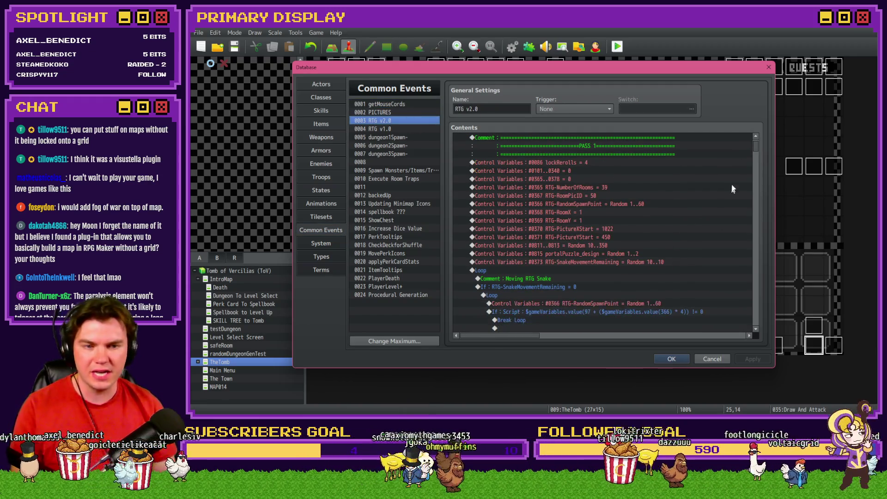
scroll(755, 147, "up", 1)
left_click_drag(756, 146, 758, 317)
left_click(637, 237)
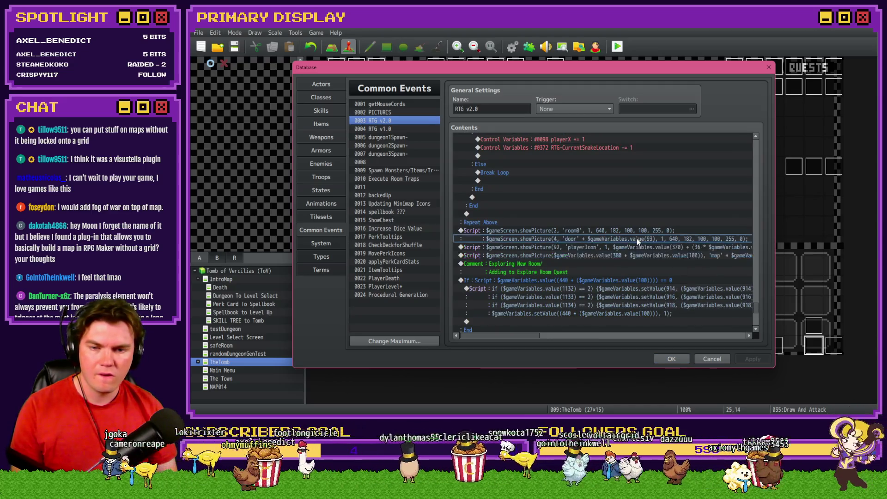
left_click(639, 228)
scroll(604, 299, "up", 5)
scroll(603, 298, "down", 5)
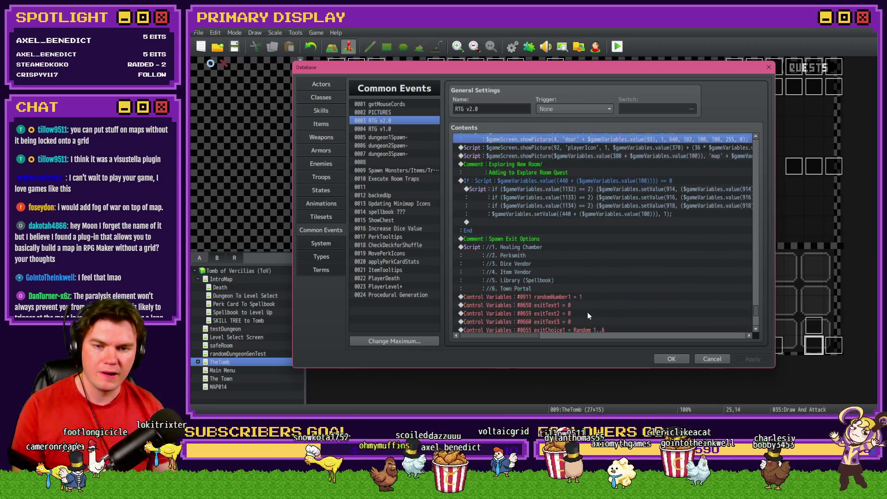
scroll(587, 315, "up", 5)
scroll(587, 314, "up", 2)
scroll(587, 314, "up", 5)
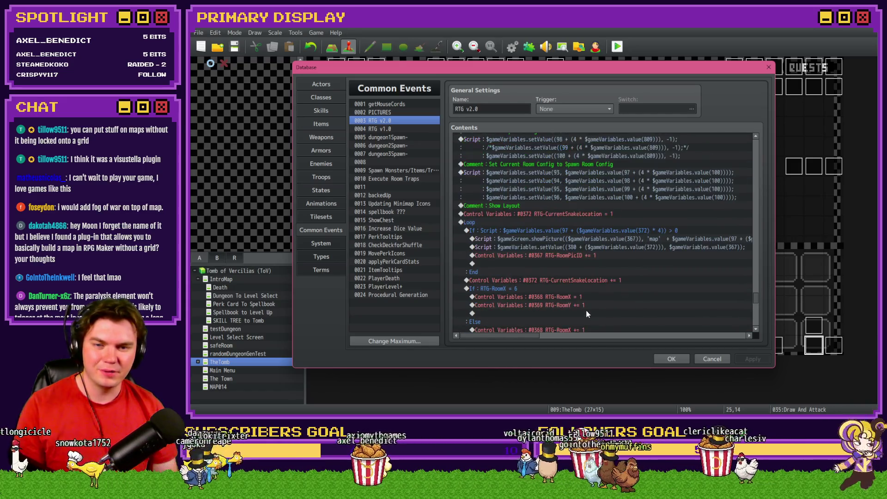
scroll(587, 314, "up", 1)
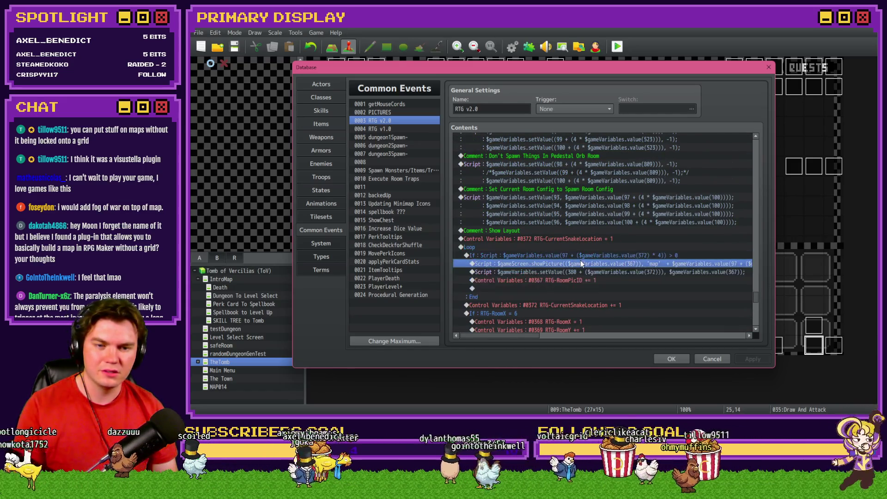
double_click(580, 259)
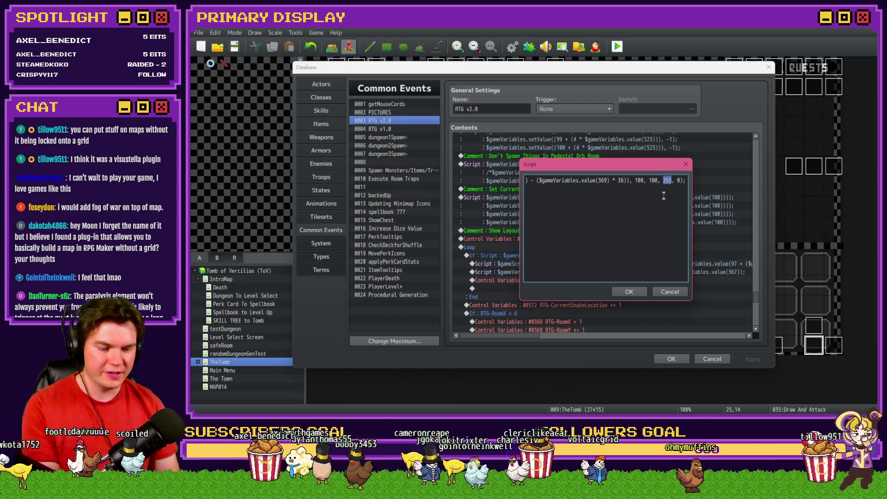
Change the showPicture value from 255 to 100, save the project, and launch a playtest.
type("100")
left_click(637, 293)
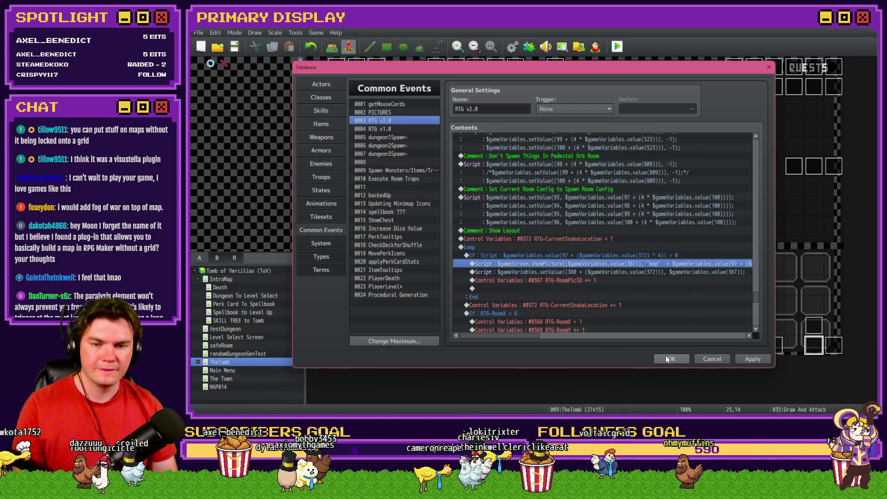
left_click(667, 359)
key("ctrl+s")
key("Return")
key("ctrl+r")
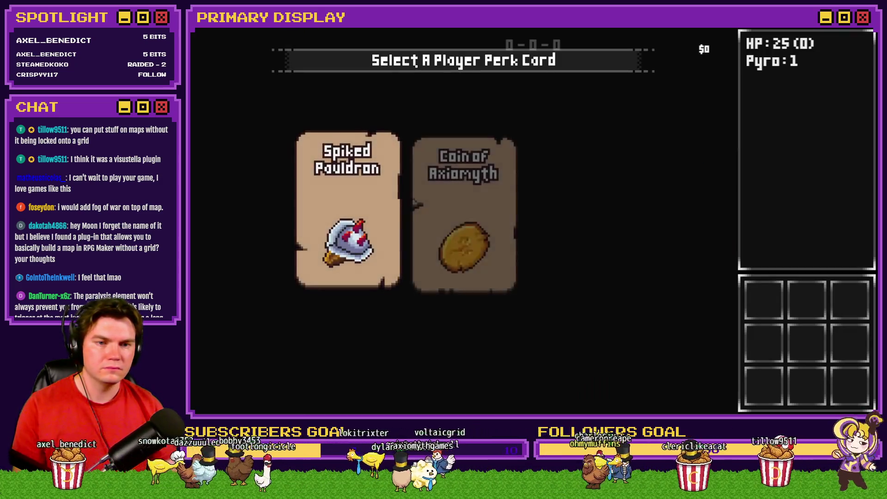
Take the Coin of Axiomyth perk and walk forward into the Rubble Golem battle.
left_click(496, 176)
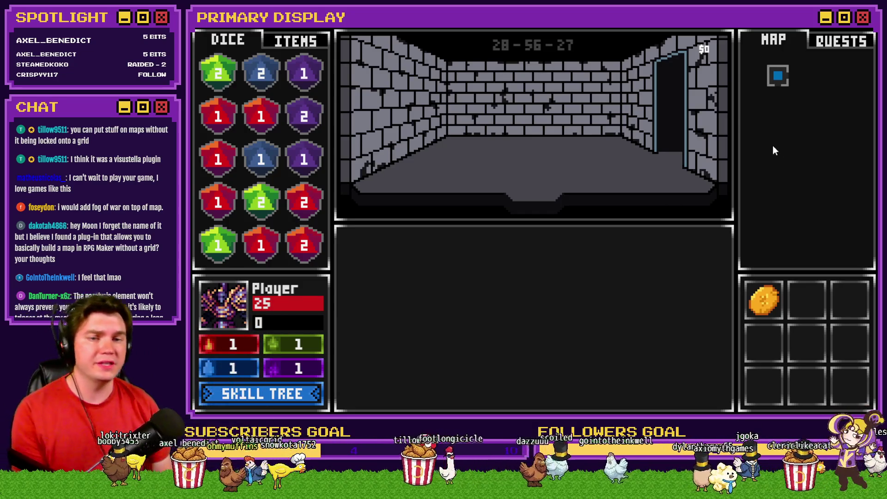
key("Up")
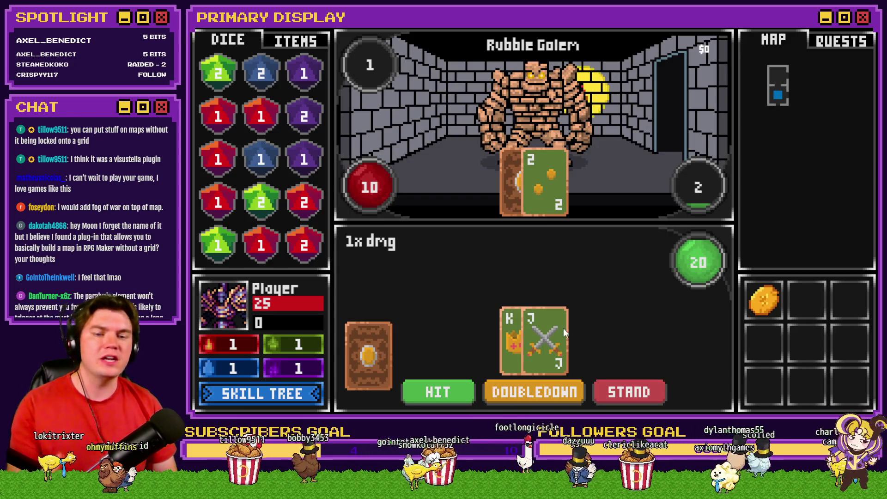
Beat the Rubble Golem by standing on 20, hitting up to 18, and betting ODDS on the tie-break die.
left_click(617, 395)
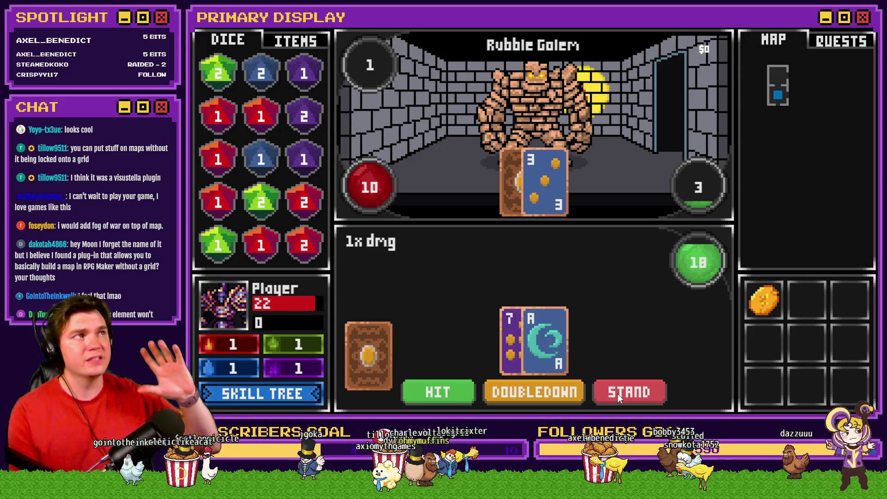
left_click(617, 394)
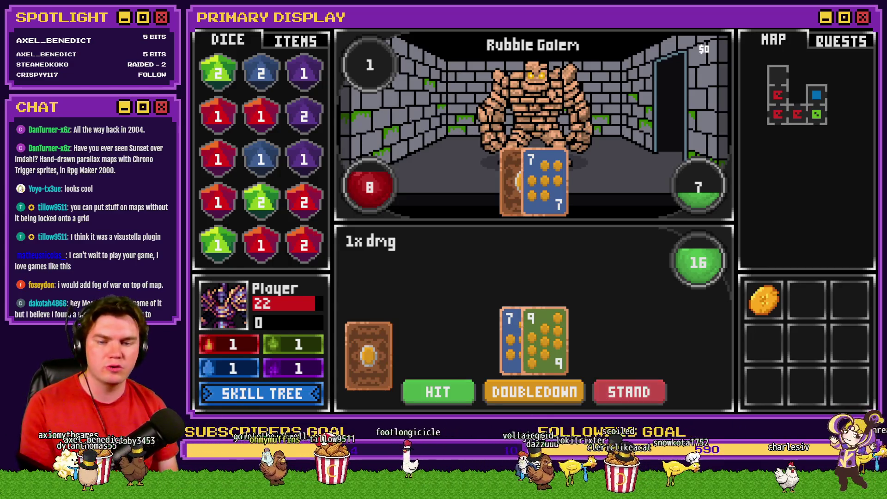
left_click(637, 389)
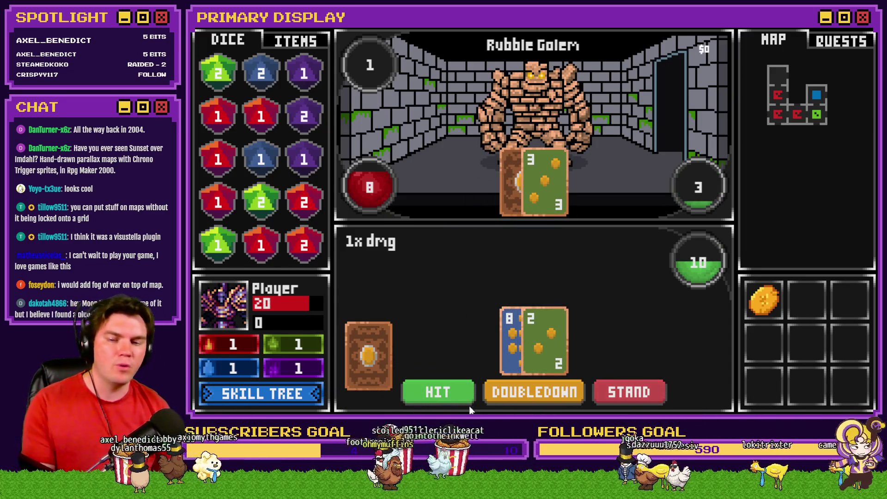
left_click(468, 400)
left_click(629, 390)
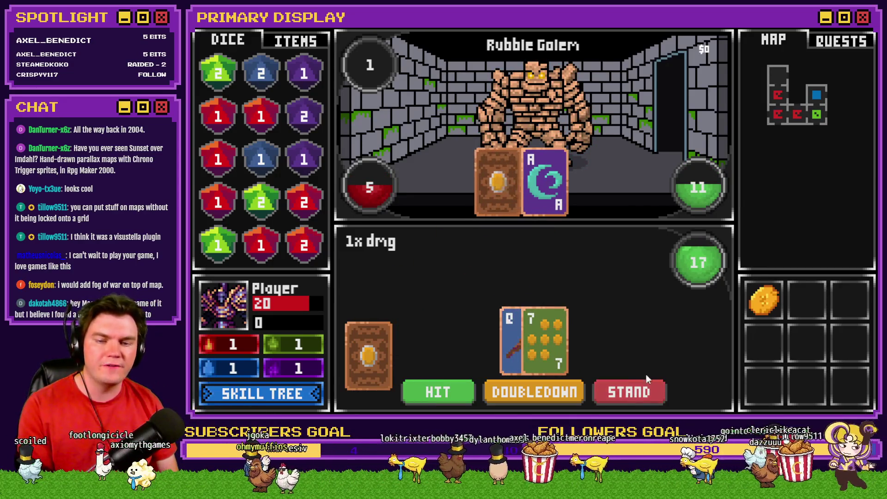
left_click(647, 380)
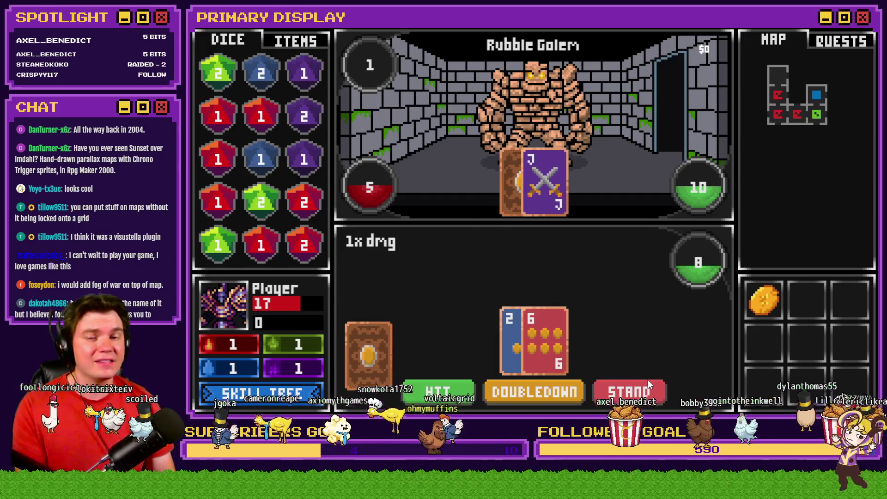
left_click(436, 397)
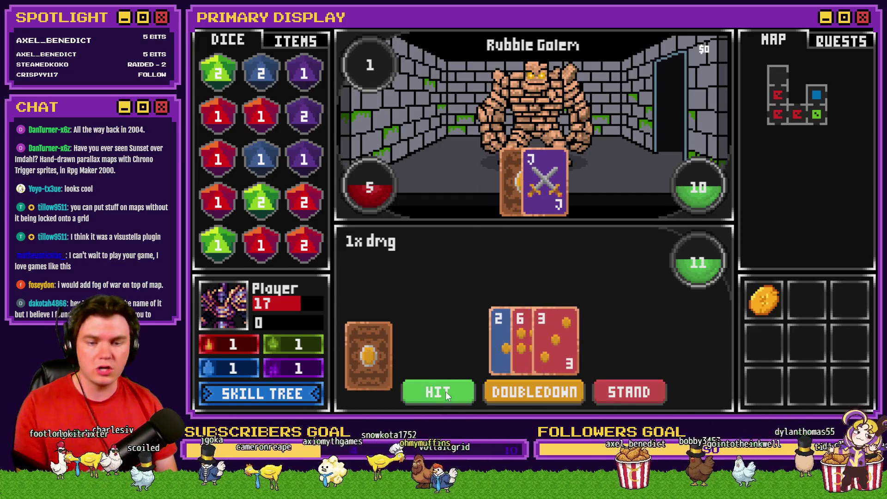
left_click(442, 395)
left_click(647, 389)
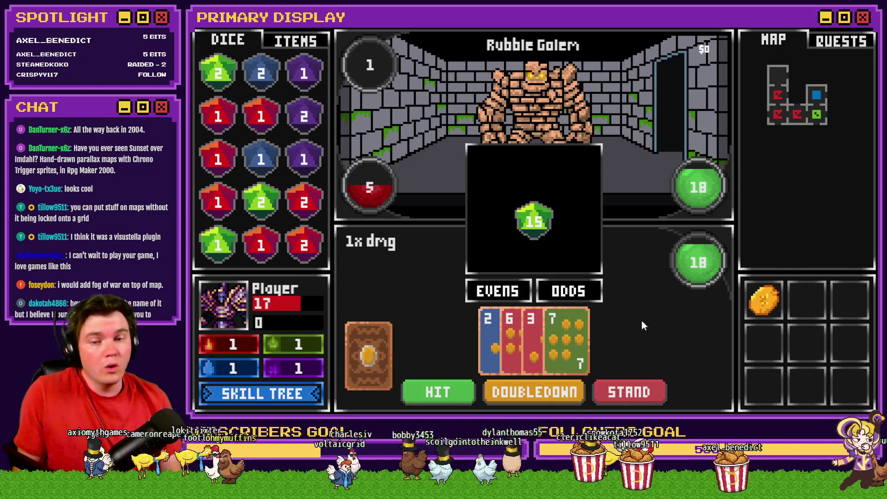
left_click(562, 292)
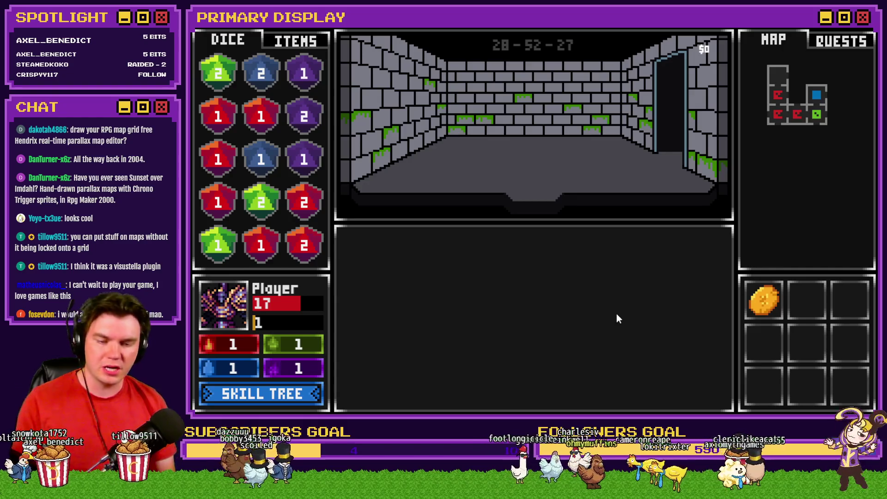
Pick up the purple die, merge dice into a purple 3 and a red 4, and advance a tile.
key("w")
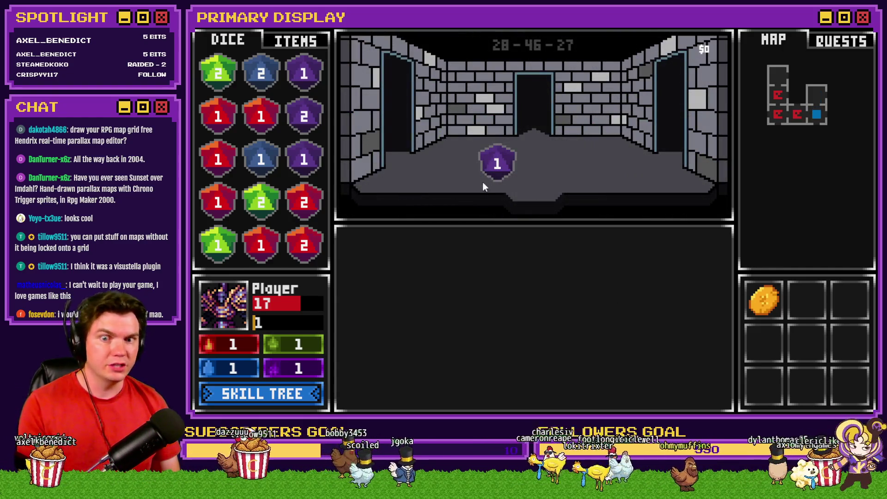
left_click(485, 177)
mouse_move(314, 157)
left_mouse_down()
mouse_move(315, 119)
mouse_move(228, 103)
mouse_move(218, 115)
left_mouse_up()
left_click_drag(222, 192, 218, 159)
mouse_move(300, 252)
left_mouse_down()
mouse_move(312, 217)
mouse_move(238, 133)
mouse_move(246, 127)
left_mouse_up()
mouse_move(218, 160)
left_mouse_down()
mouse_move(215, 137)
mouse_move(253, 121)
left_mouse_up()
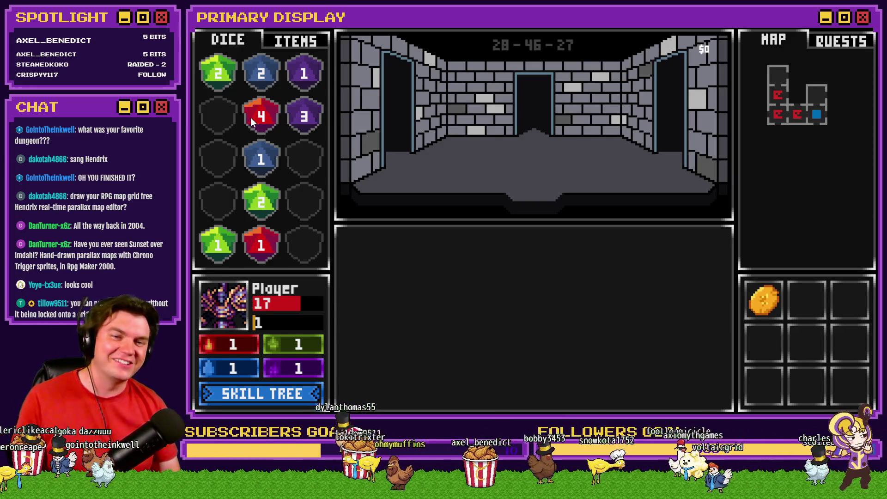
key("Up")
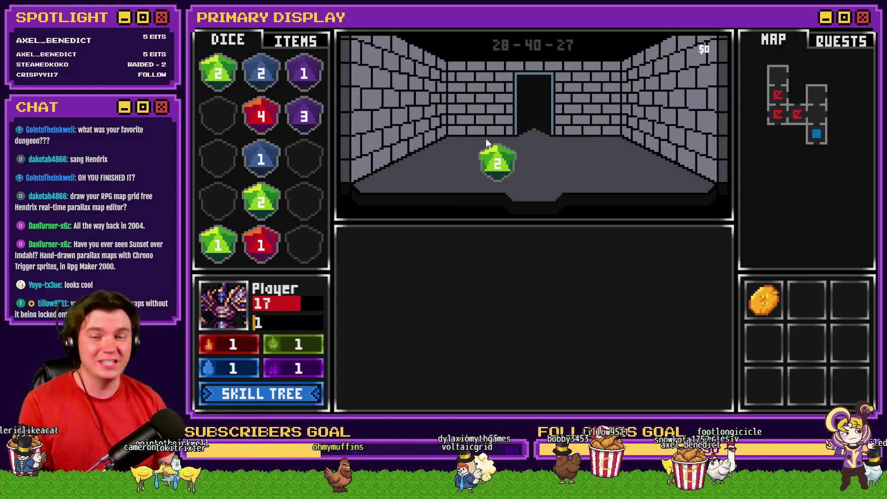
Collect the green 2 die and gather the green dice into the bottom row.
left_click(497, 161)
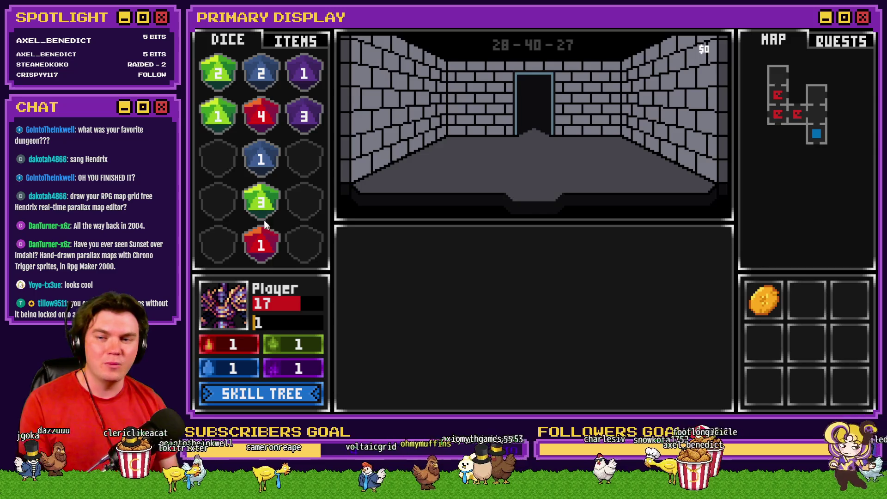
left_click_drag(218, 154, 217, 245)
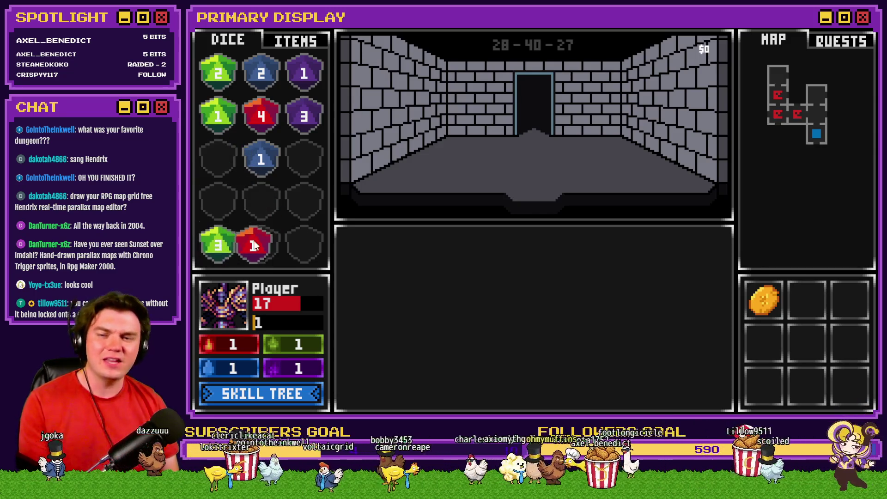
left_click_drag(233, 78, 260, 243)
left_click_drag(219, 115, 289, 232)
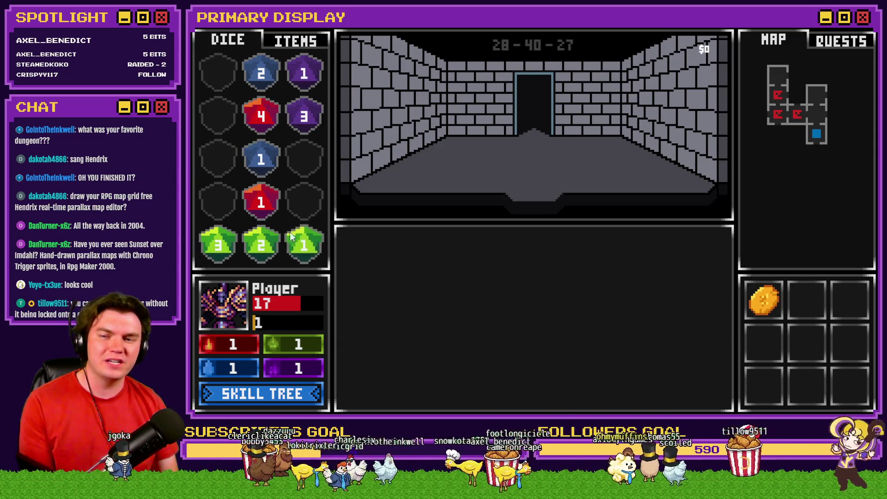
Sort the red, blue and purple dice into rows, then close the playtest and bring YouTube onscreen.
left_click_drag(263, 118, 229, 203)
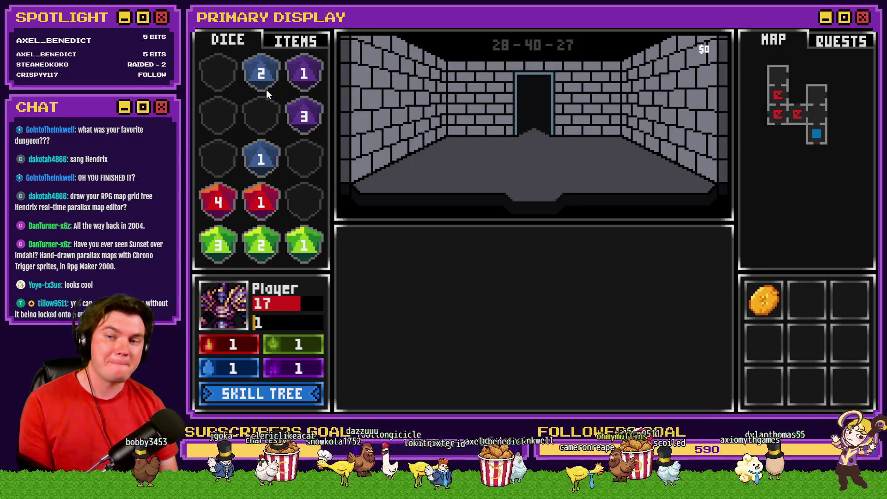
left_click_drag(250, 75, 219, 158)
left_click_drag(304, 116, 218, 116)
left_click_drag(304, 74, 278, 114)
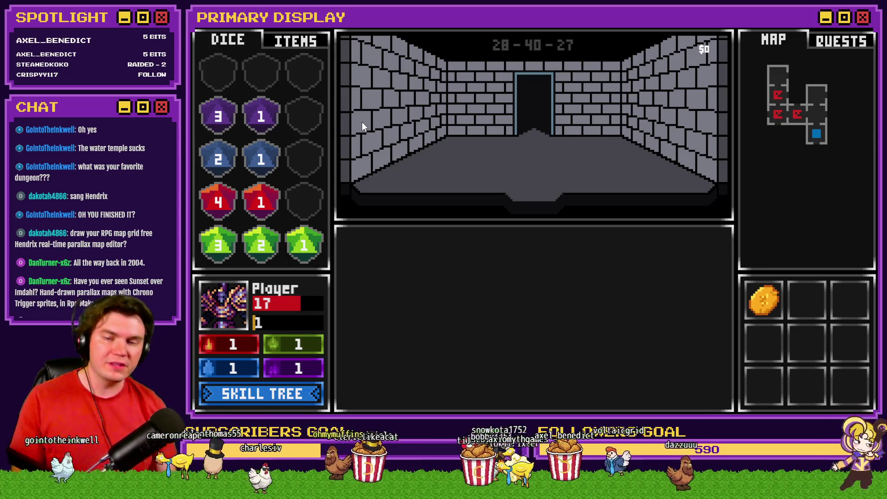
key("alt+F4")
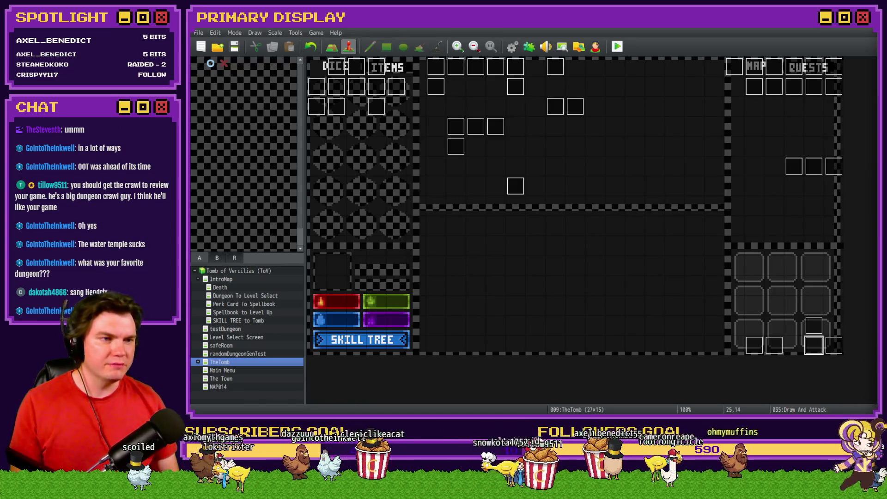
mouse_move(880, 46)
left_mouse_down()
mouse_move(736, 49)
mouse_move(508, 29)
left_mouse_up()
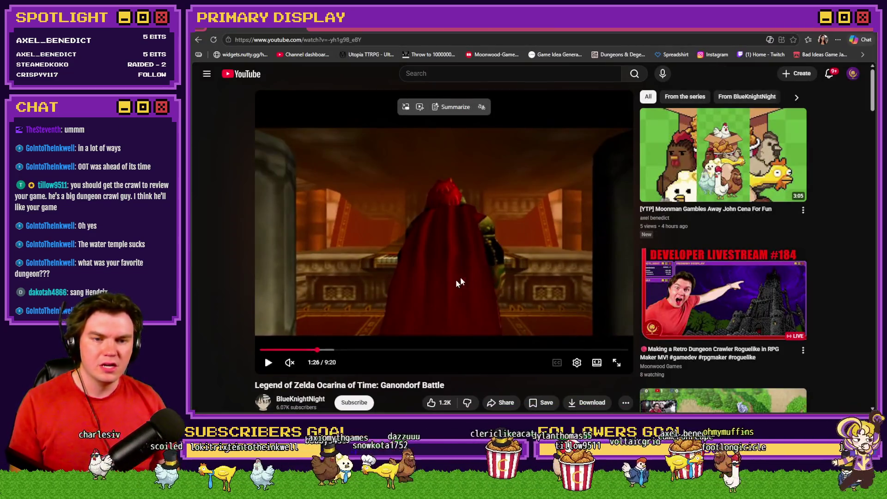
Resume the Ganondorf Battle video and seek back and forth a few seconds.
left_click(467, 237)
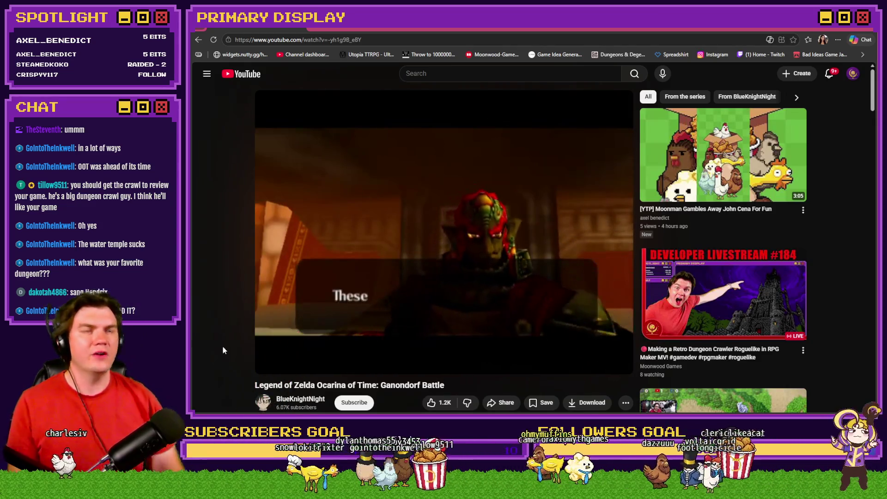
key("Left")
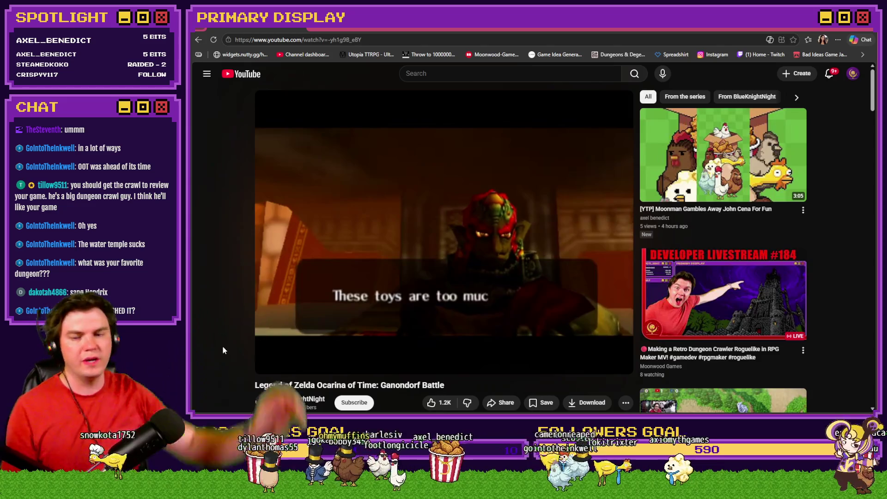
key("Right")
key("Right")
key("Right")
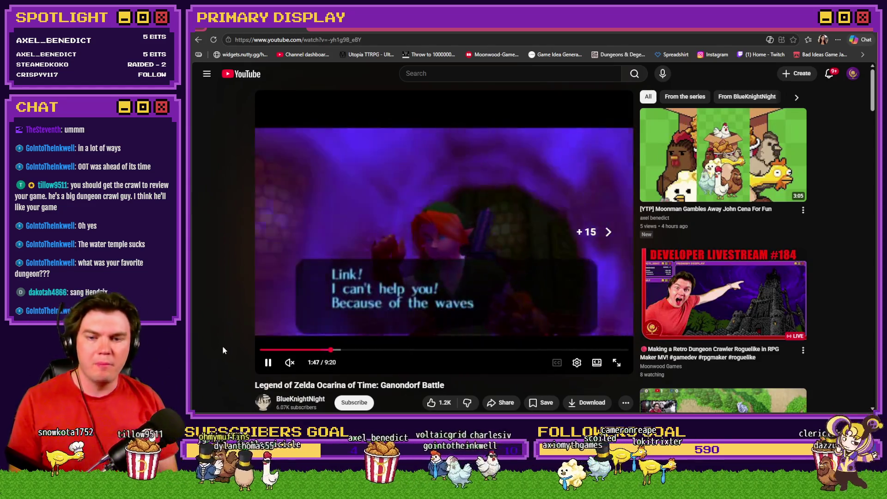
key("Left")
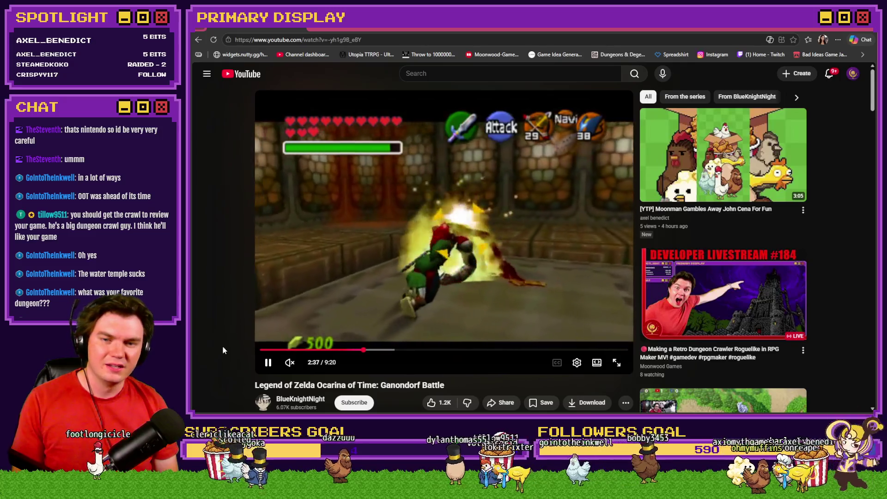
Pause the video at 2:38 and 2:40, resume it, then return to RPG Maker MV.
key("space")
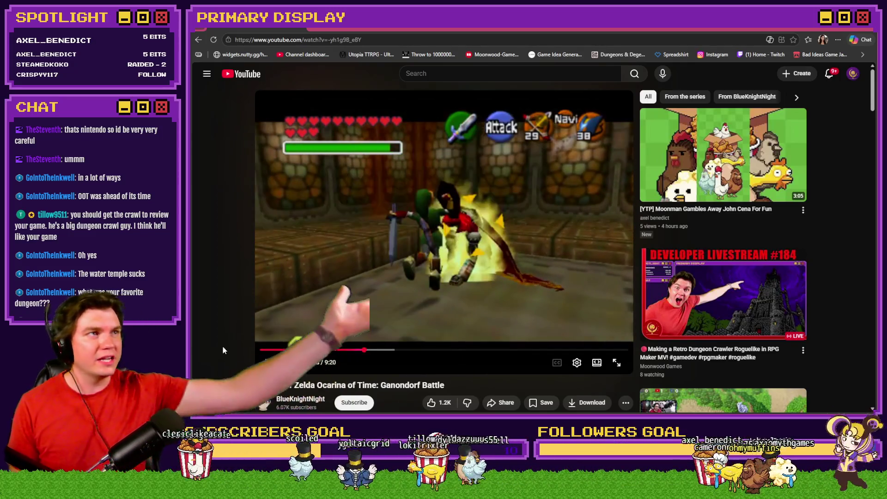
key("space")
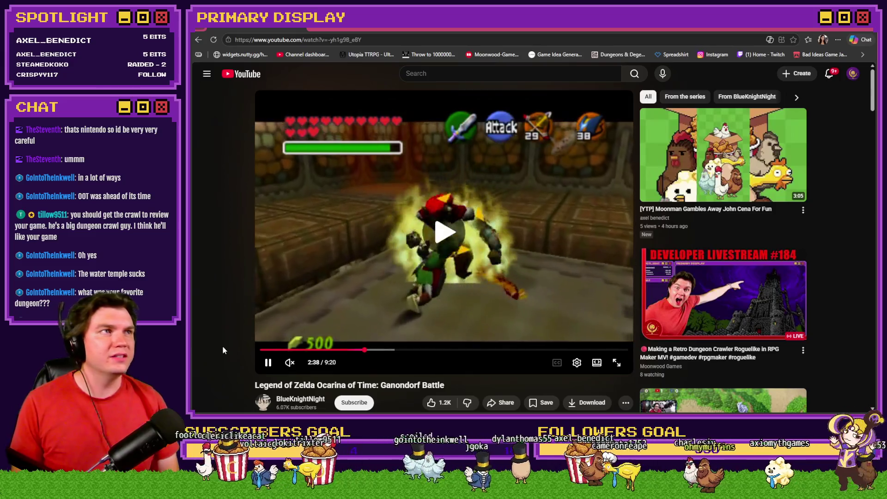
key("space")
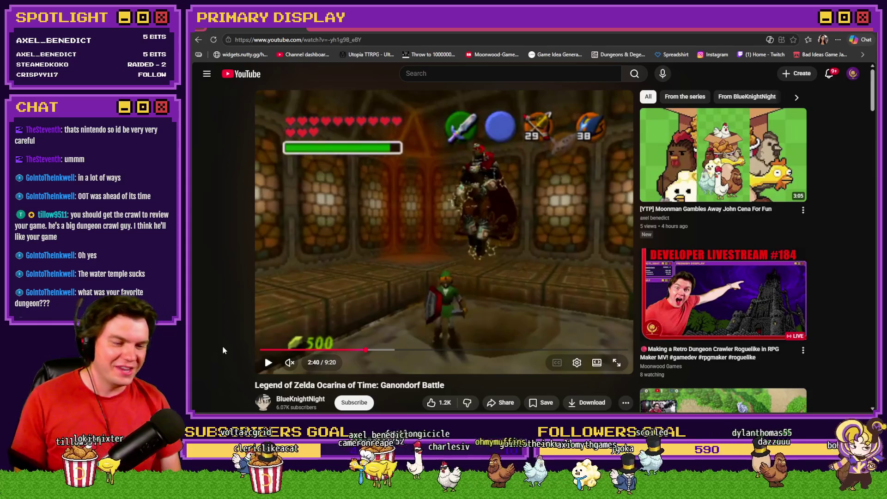
key("space")
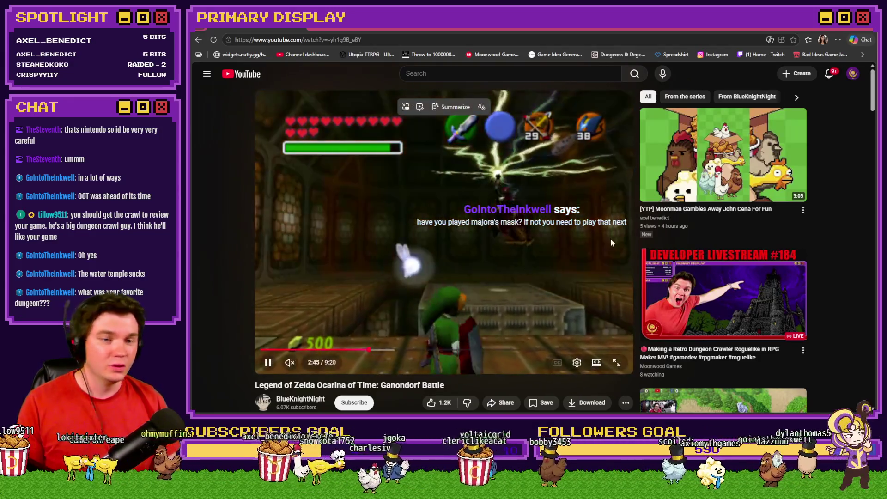
key("alt+Tab")
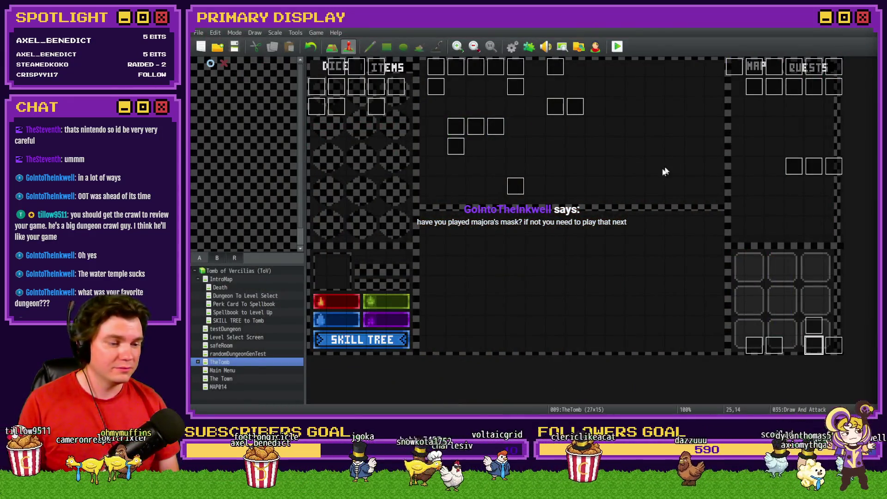
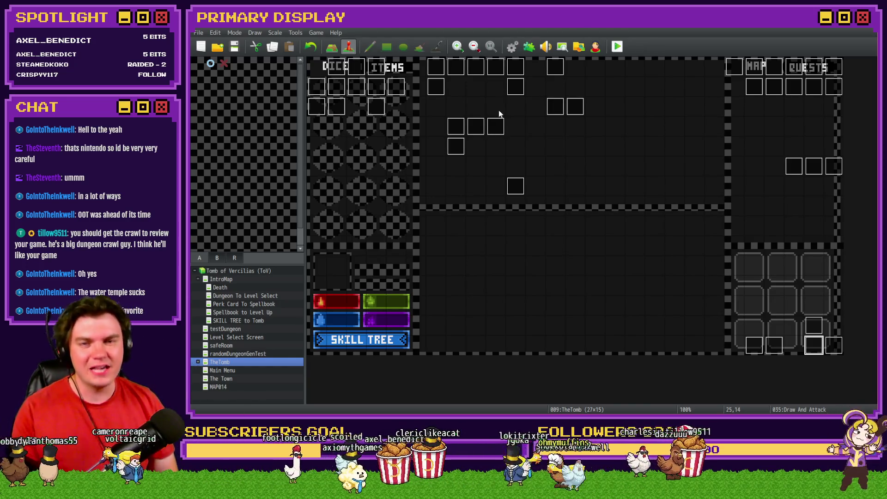
Glance at the Items database, cancel out of it, and open the DiceMove event.
left_click(512, 46)
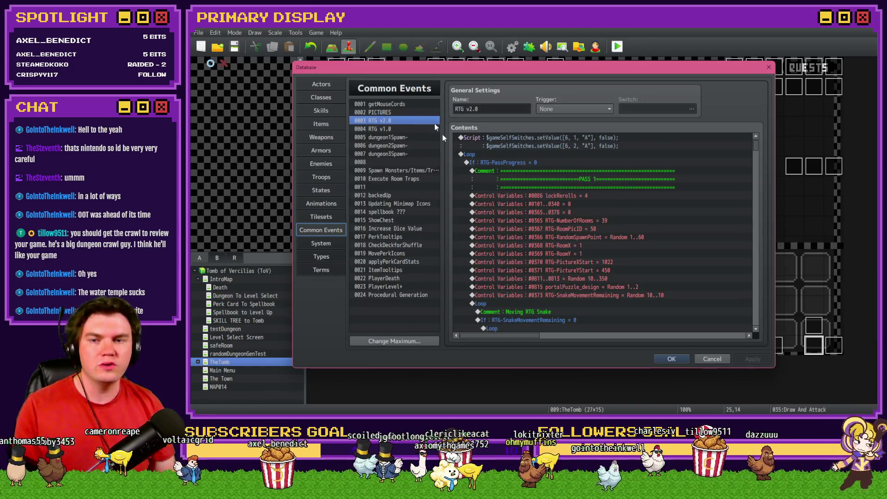
left_click(321, 123)
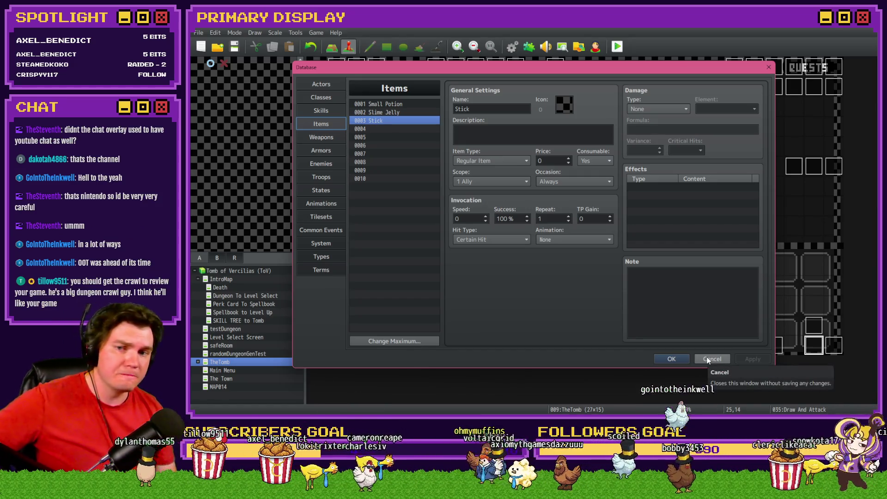
left_click(707, 359)
double_click(358, 68)
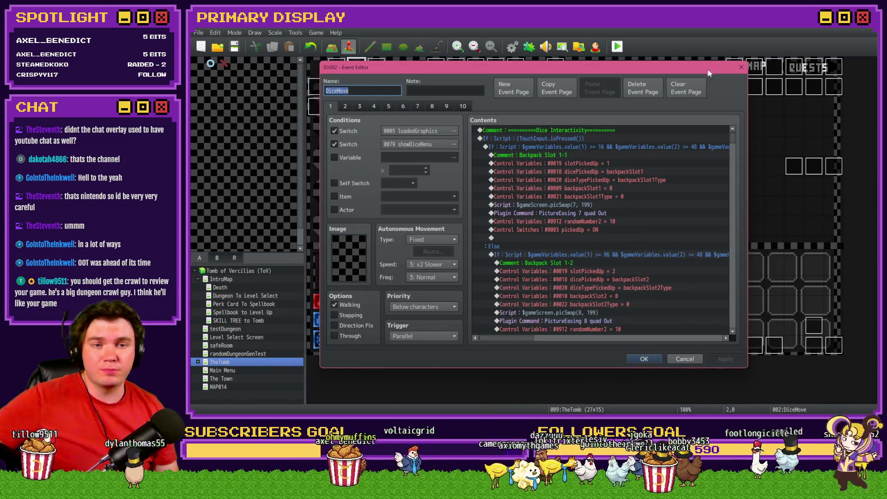
Close the DiceMove event, pop the Database open and shut with F9, then reopen DiceMove.
left_click(742, 67)
key("F9")
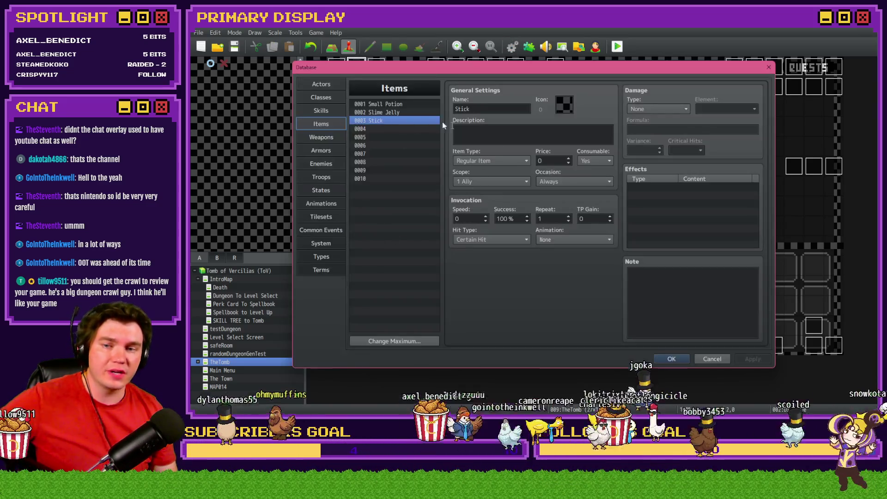
key("Escape")
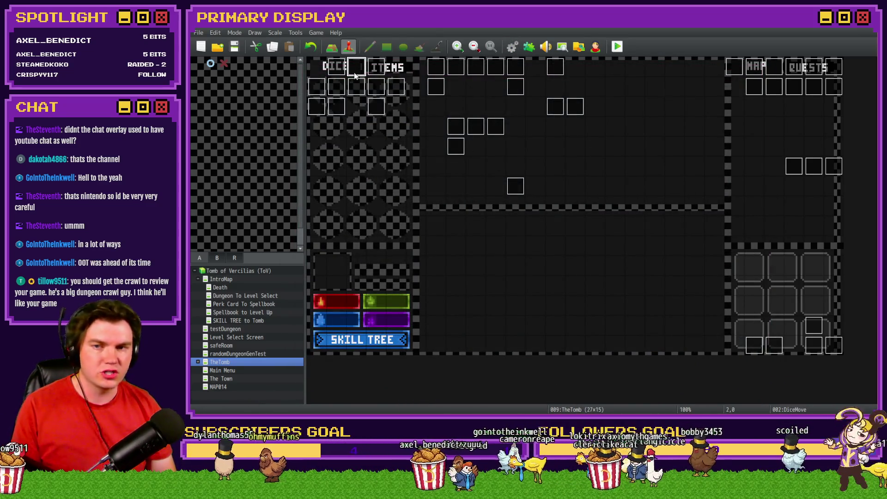
double_click(357, 74)
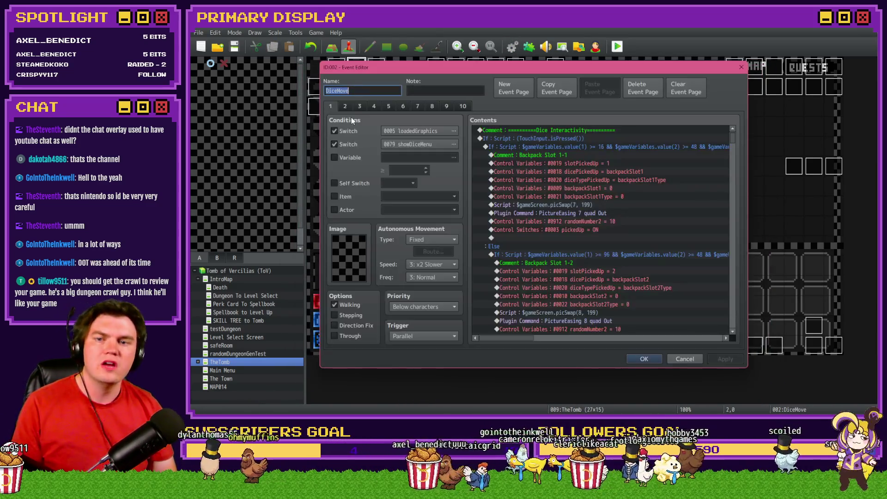
Switch through page 5 to page 6 and select the Small Health Potion condition block.
left_click(388, 107)
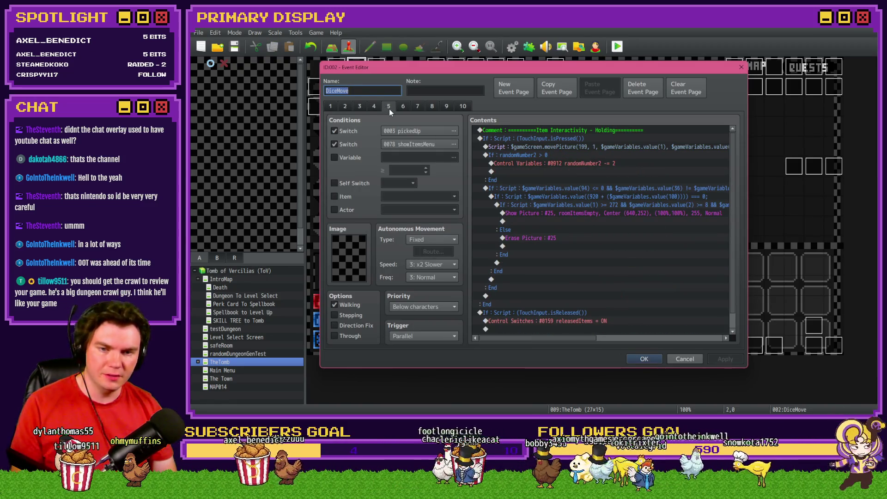
left_click(376, 104)
left_click(394, 105)
left_click(401, 107)
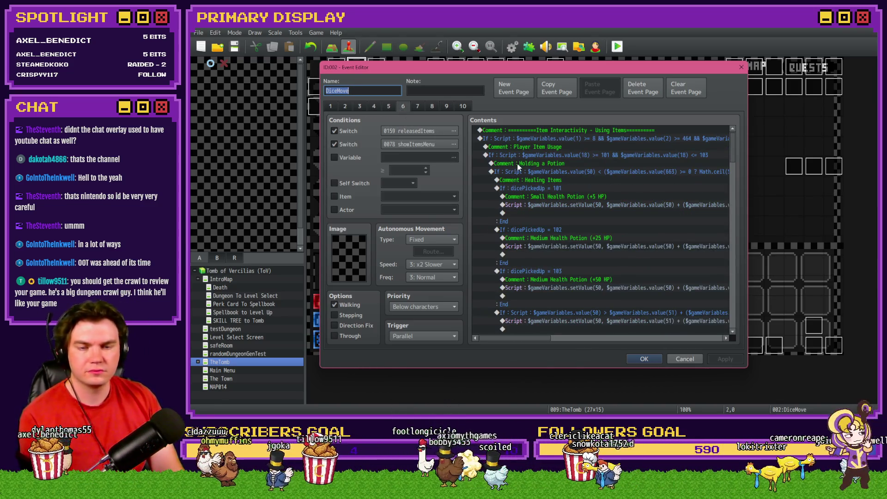
mouse_move(536, 338)
left_mouse_down()
mouse_move(615, 344)
mouse_move(521, 338)
left_mouse_up()
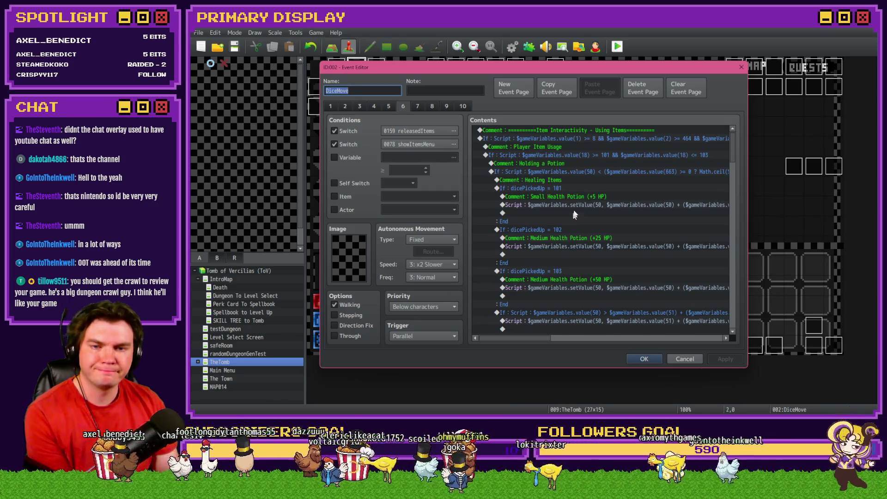
left_click(554, 188)
mouse_move(542, 342)
left_mouse_down()
mouse_move(583, 341)
mouse_move(503, 337)
left_mouse_up()
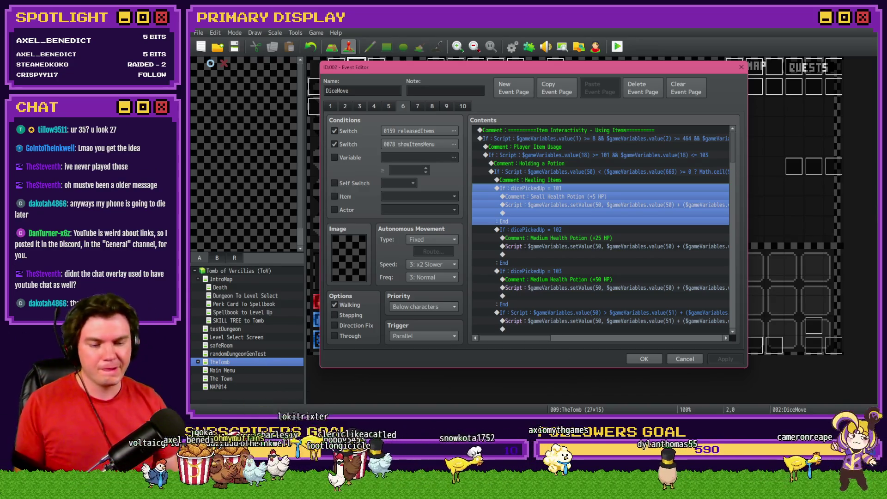
key("alt+Tab")
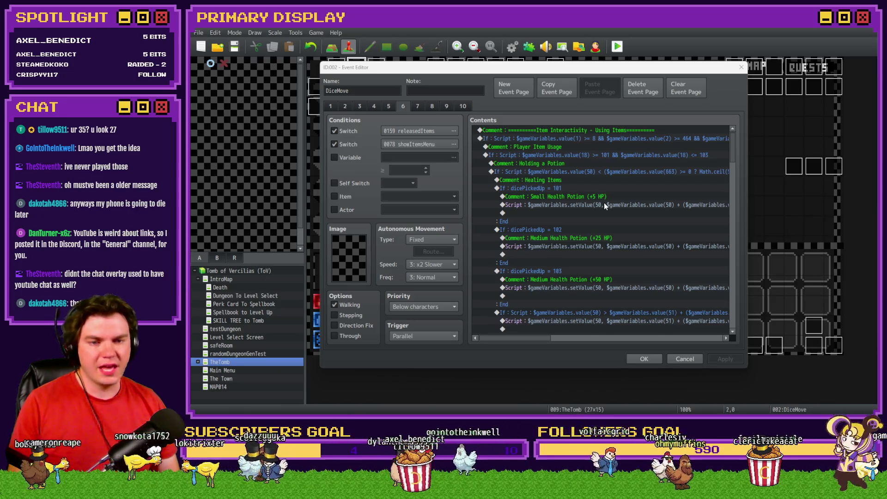
Review page 6's item-usage blocks and Holding a Potion comment, confirm the editor, and open the Items database.
mouse_move(538, 335)
left_mouse_down()
mouse_move(641, 336)
mouse_move(511, 330)
left_mouse_up()
left_click(590, 154)
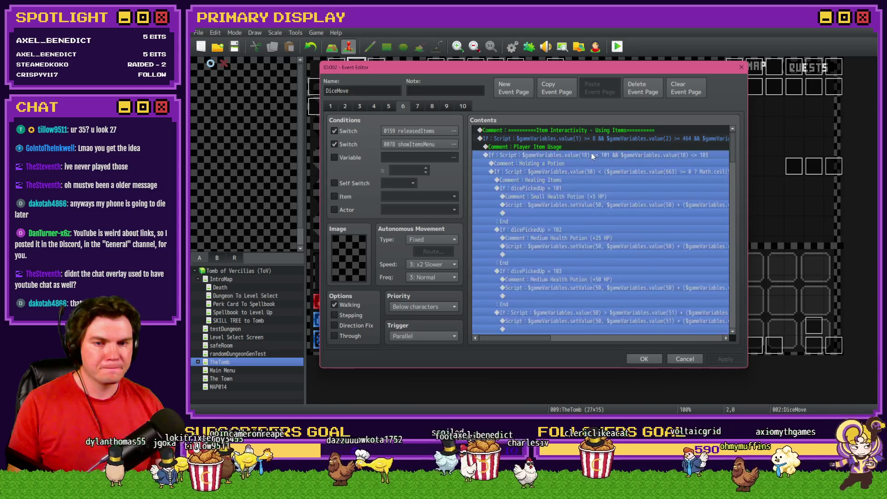
left_click(552, 164)
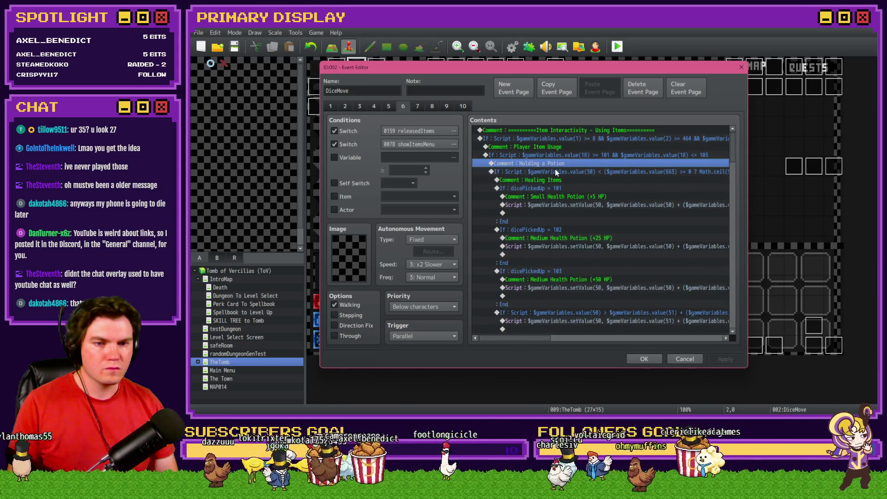
left_click(555, 170)
left_click(603, 154)
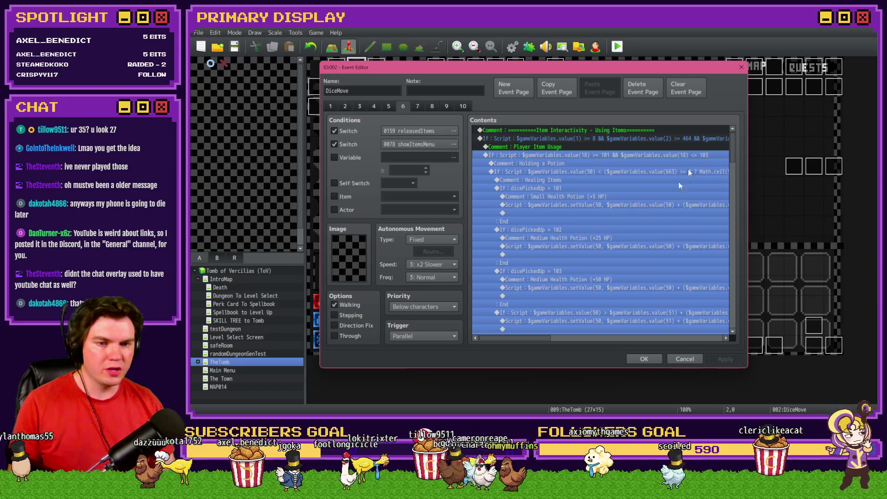
left_click(648, 359)
left_click(512, 47)
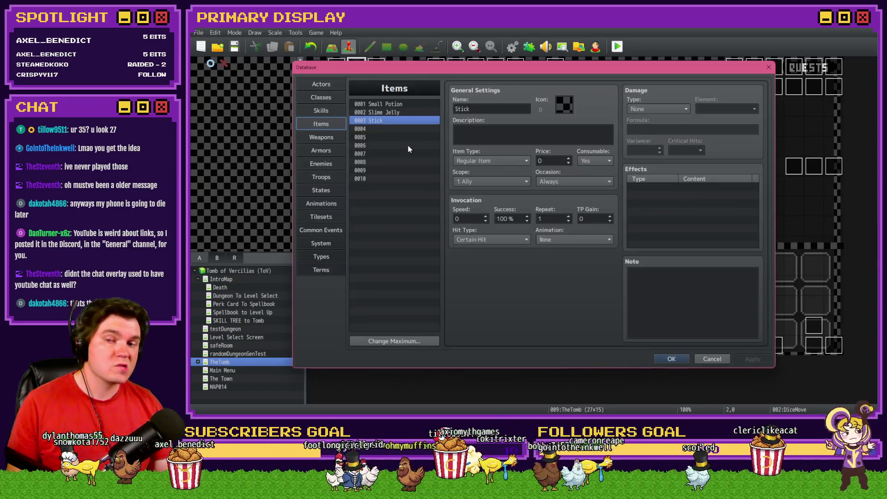
Raise the maximum number of items to 200.
left_click(400, 340)
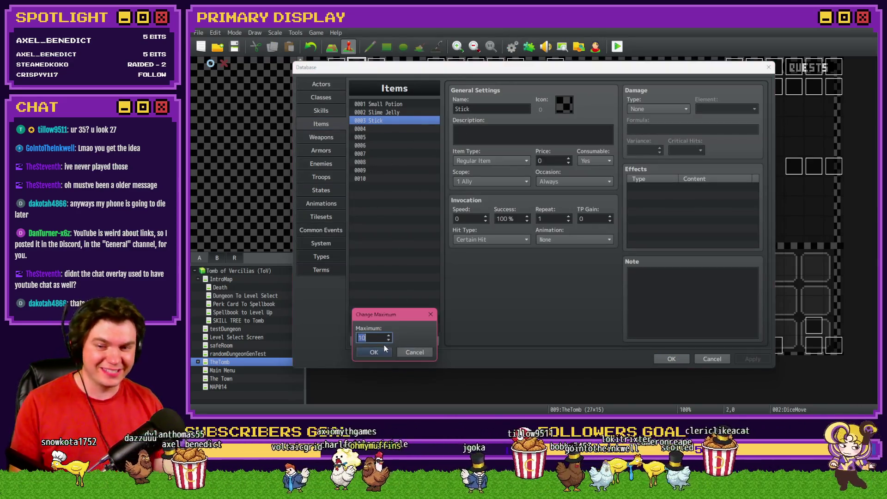
type("200")
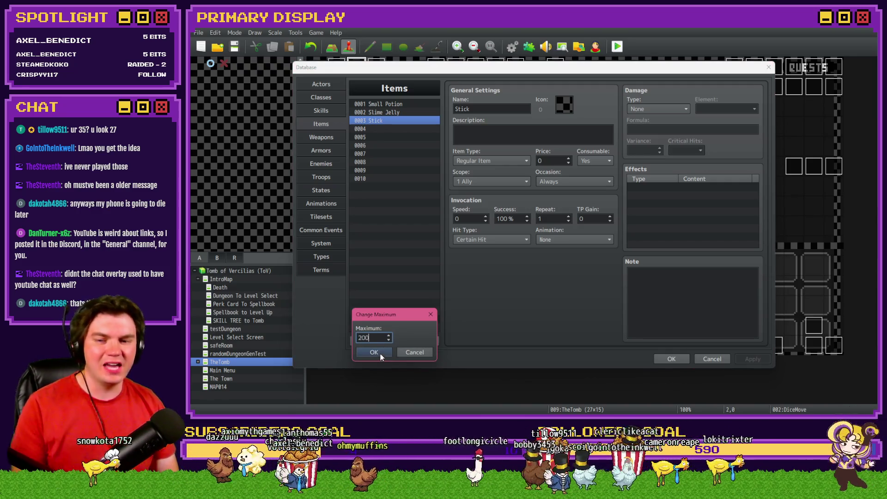
left_click(380, 353)
Name the empty item slot 0101 'Small Potion'.
left_click_drag(440, 121, 441, 201)
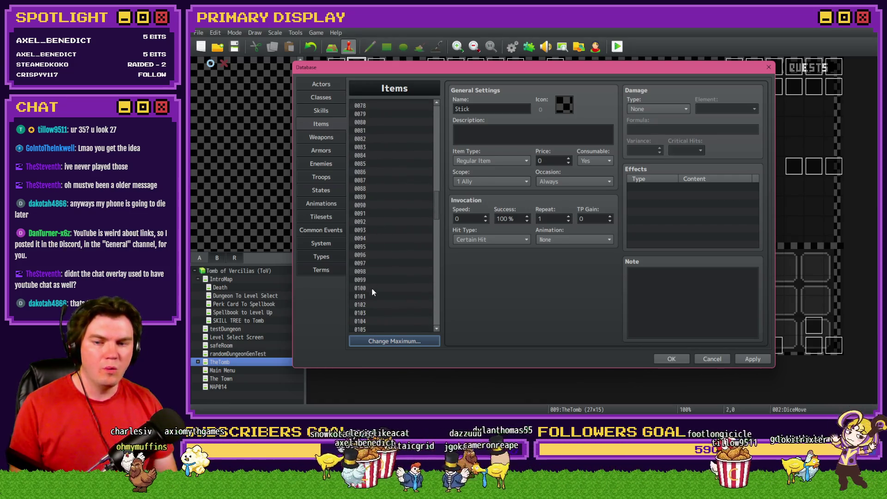
left_click(373, 296)
left_click(493, 110)
type("Small Potion")
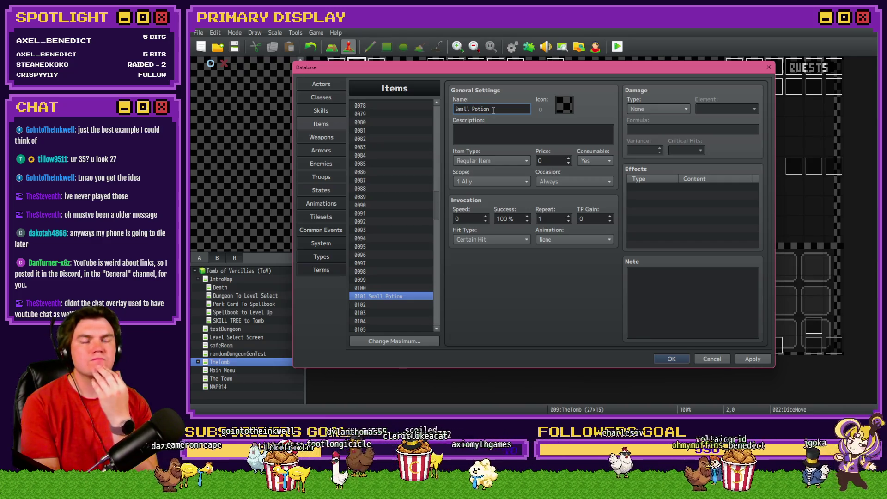
double_click(470, 220)
type("26")
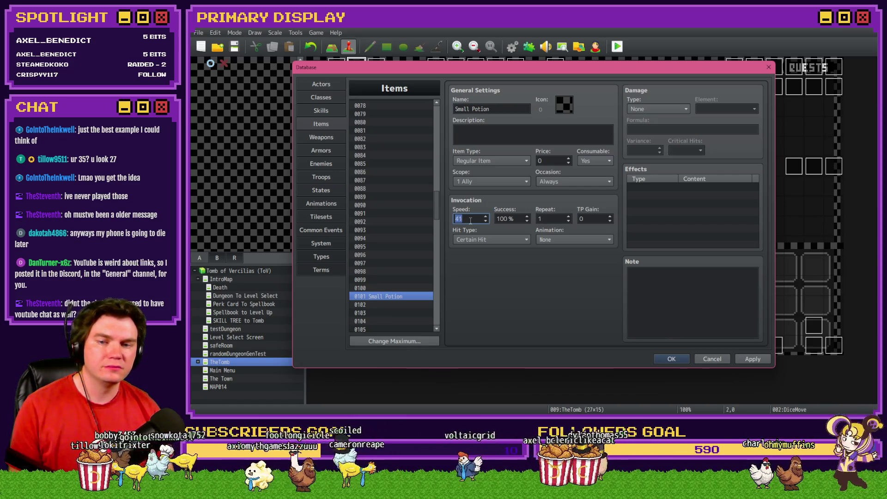
type("2000")
left_click(594, 219)
type("99")
key("shift+Tab")
type("9")
key("Tab")
type("100")
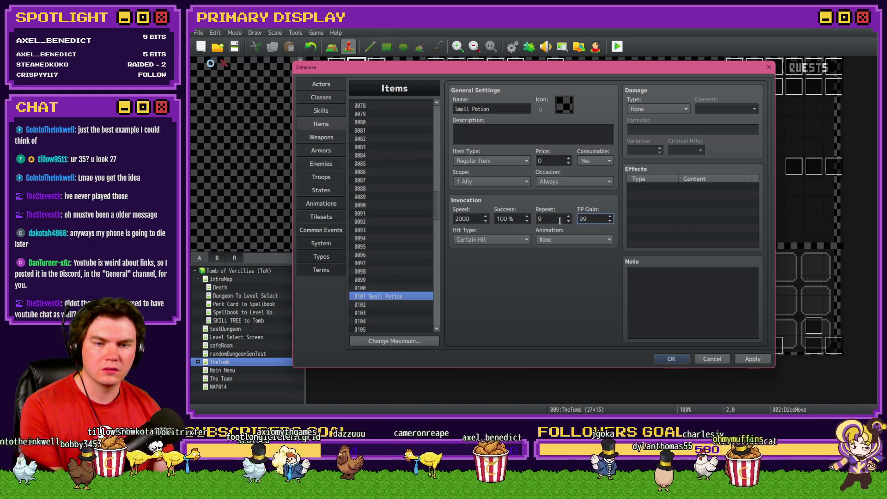
key("shift+Tab")
key("Tab")
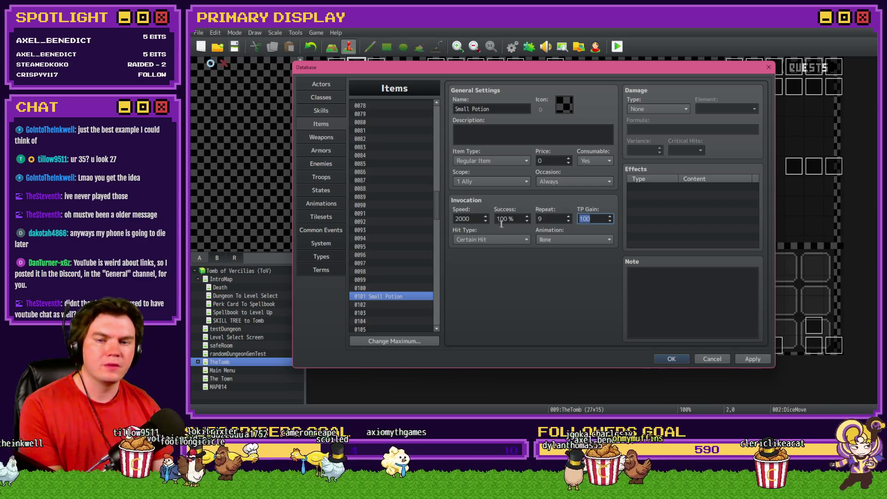
key("shift+Tab")
key("shift+Tab")
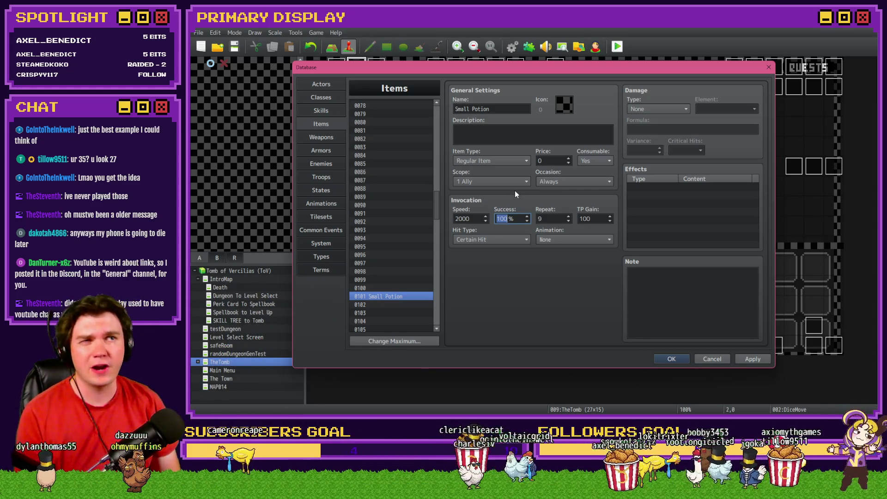
left_click(557, 162)
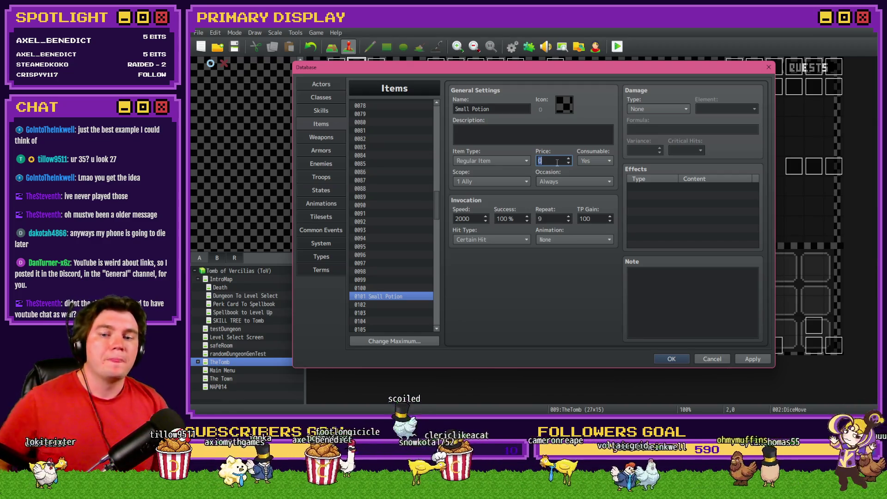
double_click(478, 219)
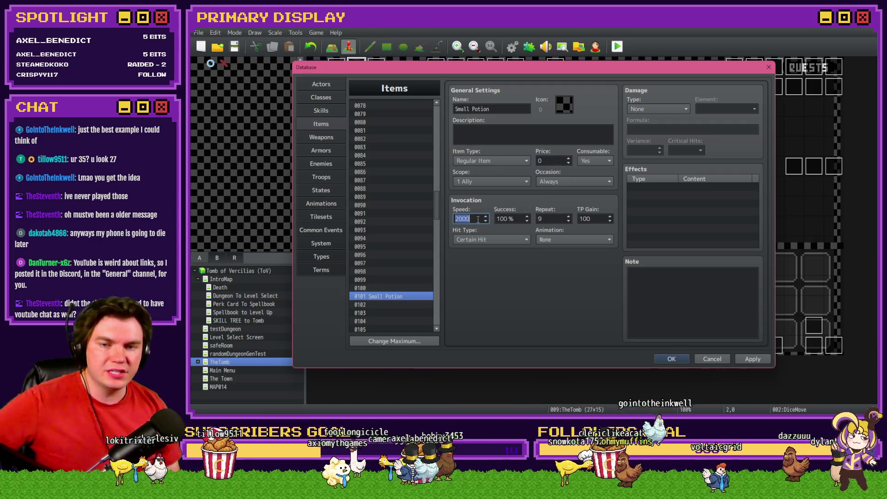
double_click(546, 221)
type("1")
double_click(603, 219)
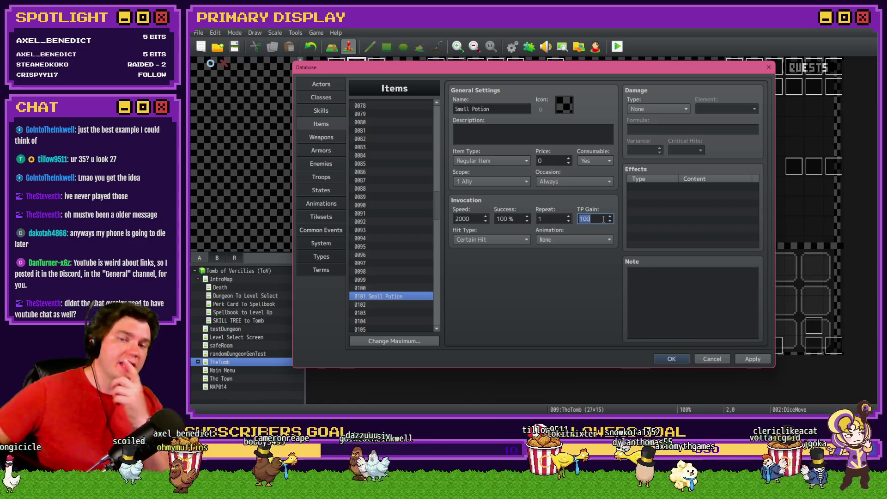
double_click(559, 161)
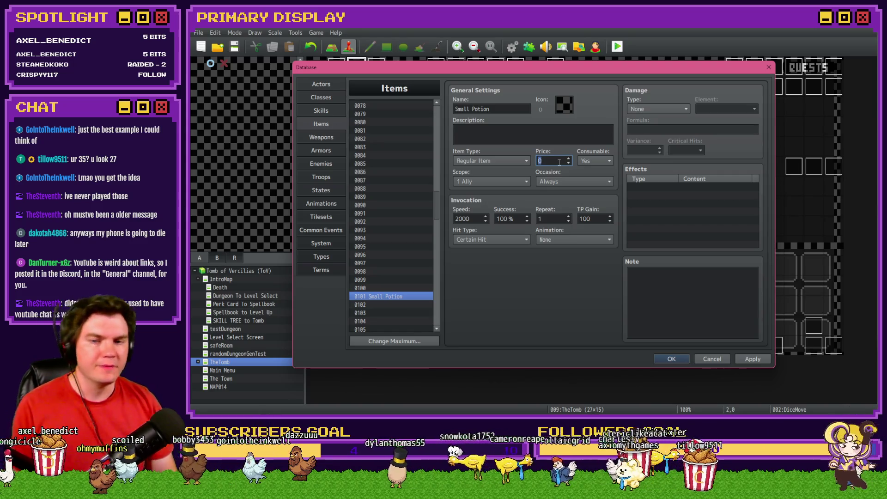
double_click(473, 217)
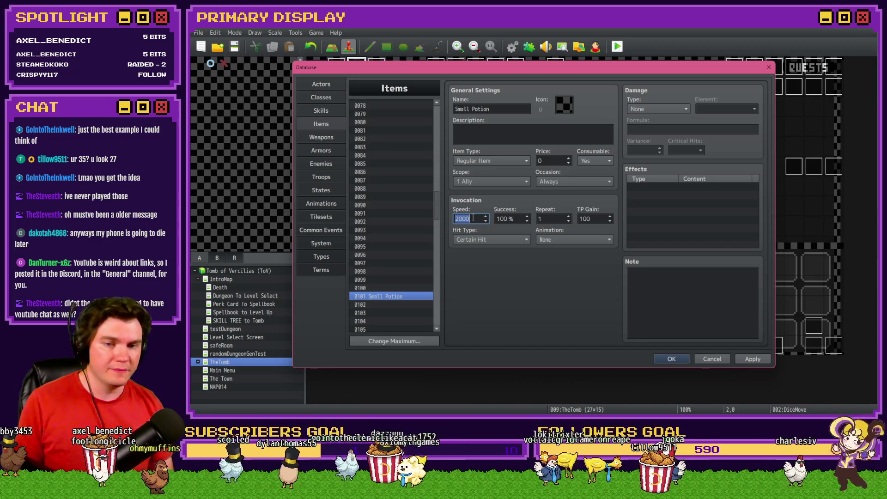
double_click(586, 219)
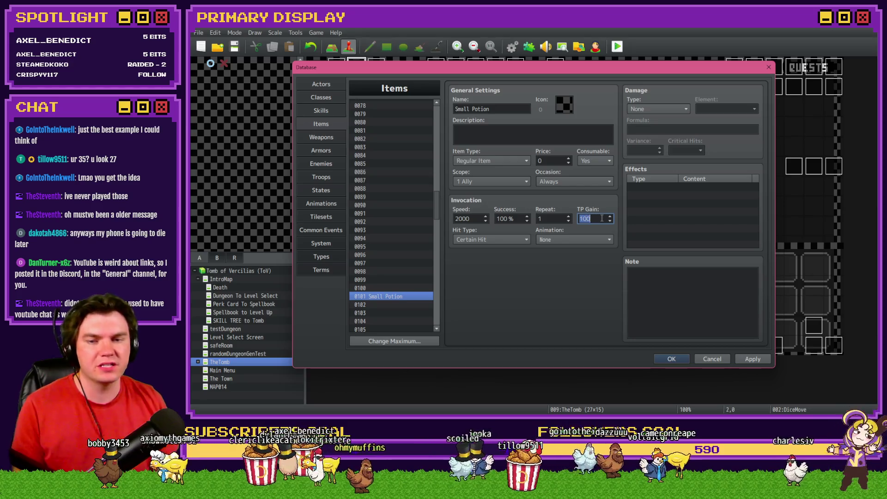
left_click(655, 283)
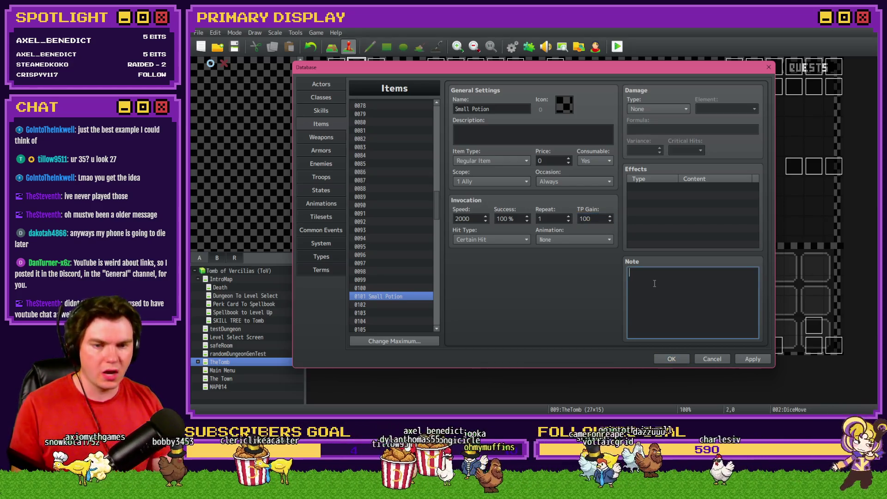
Enter the note lines 'Price = Price', 'Speed = Effect' and 'TP Gain = ??' for Small Potion.
type("Price = Price")
key("Return")
type("Speed = Effect")
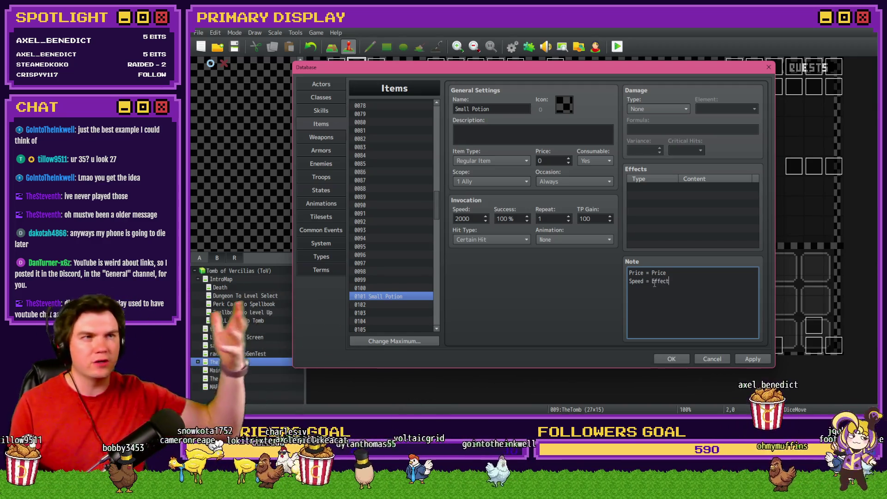
key("Return")
type("TP Gain")
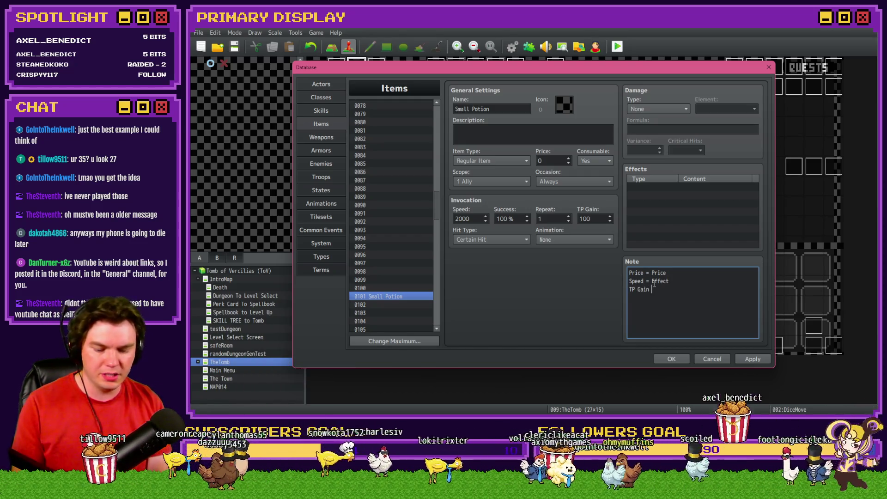
type(" = ??")
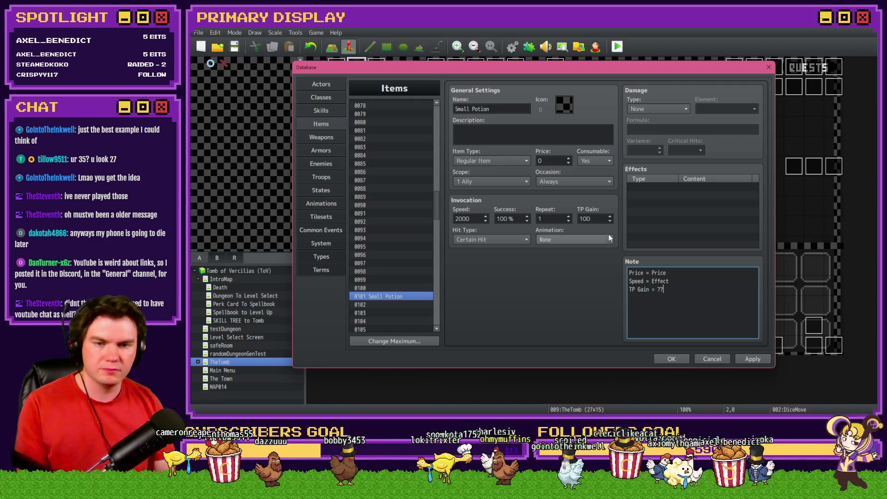
double_click(586, 219)
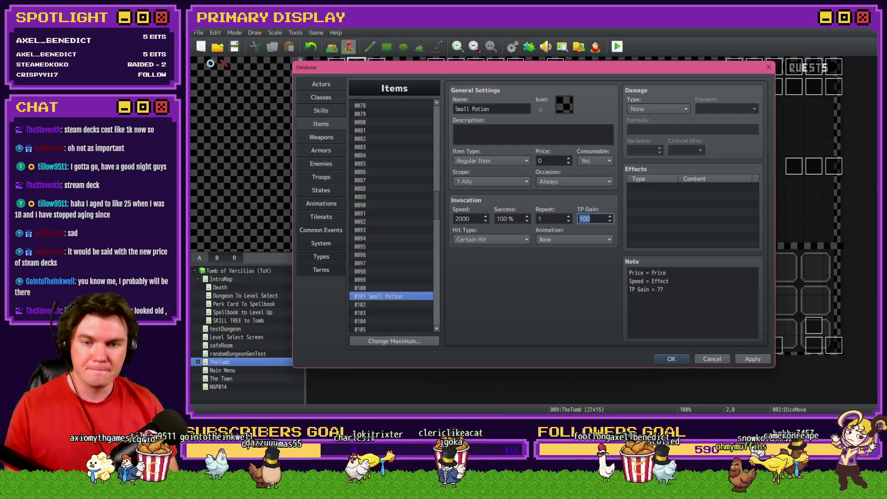
Place the cursor at the end of the note's 'Speed = Effect' line.
left_click(703, 277)
key("ctrl+a")
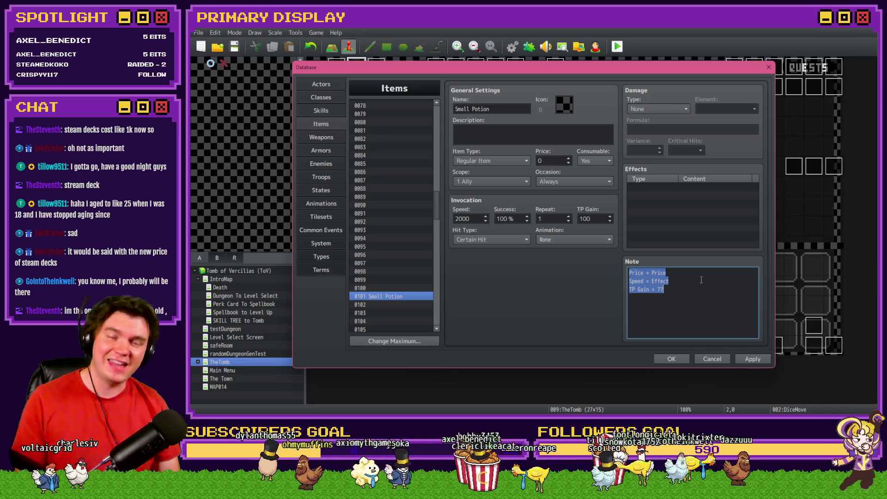
left_click(695, 286)
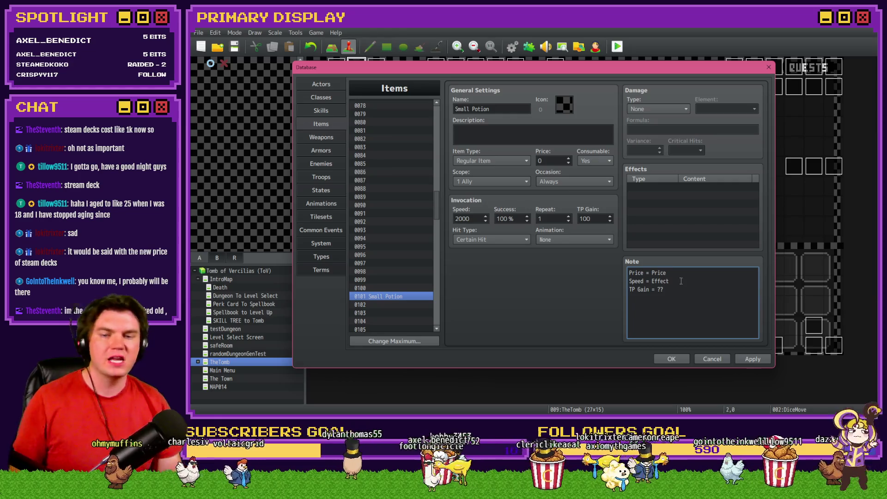
left_click(680, 280)
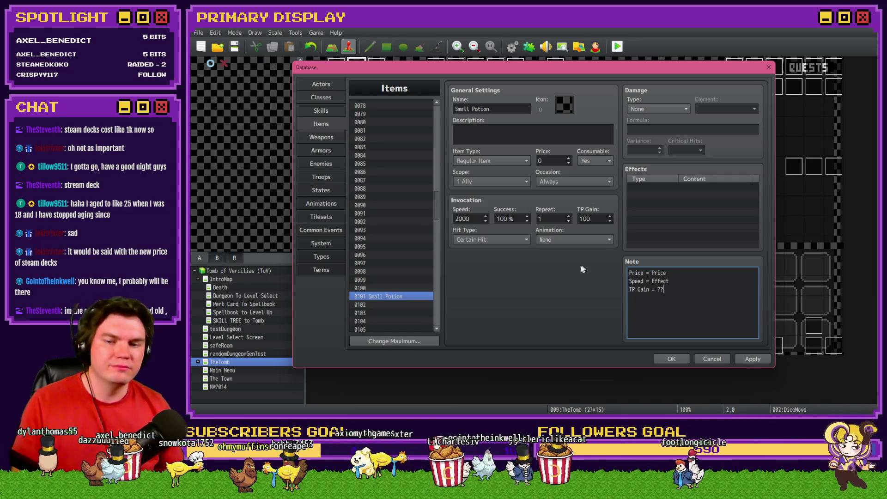
Set Small Potion's Speed to 5 and save the Database with OK.
double_click(476, 223)
type("56")
key("BackSpace")
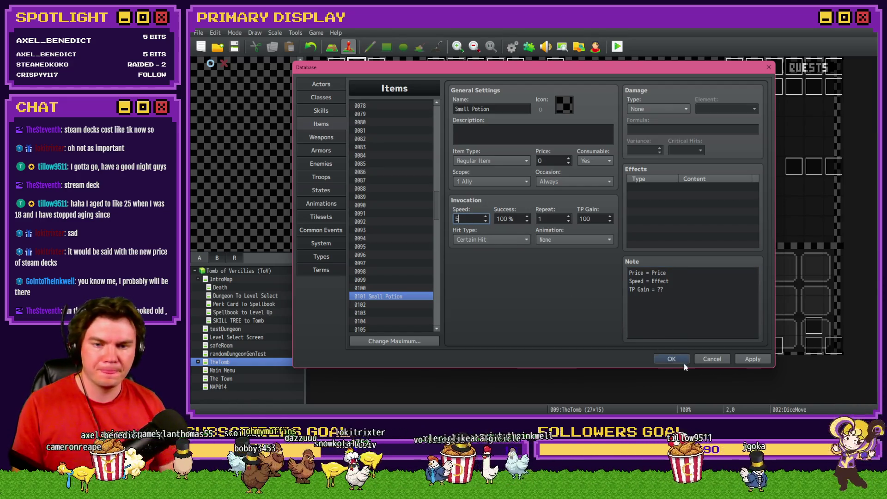
left_click(671, 359)
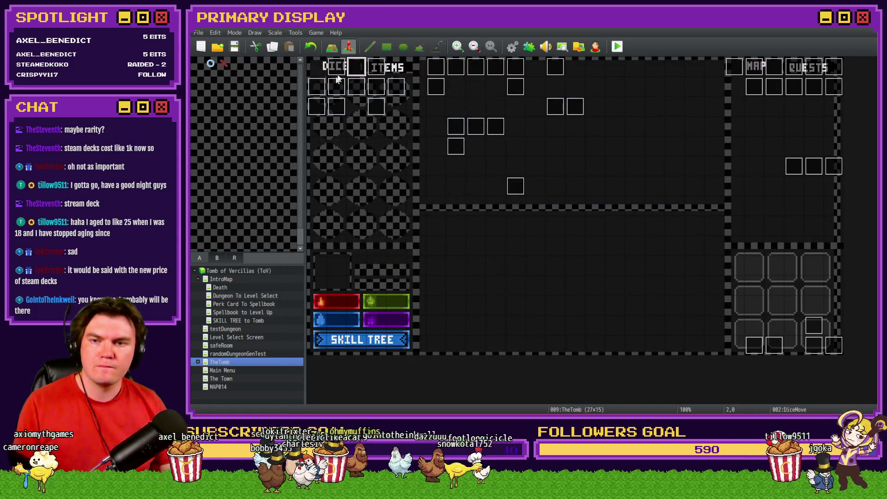
Reopen DiceMove on page 6 and inspect a script command there.
double_click(339, 80)
left_click(403, 106)
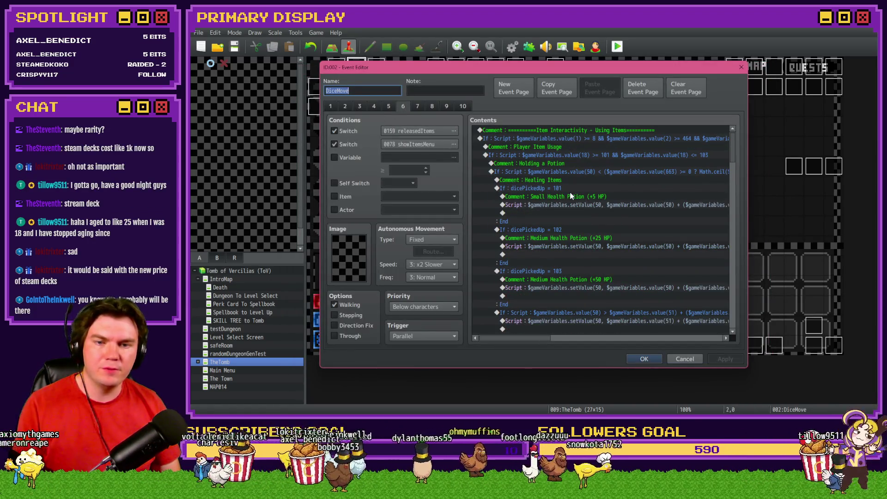
left_click(573, 204)
mouse_move(546, 338)
left_mouse_down()
mouse_move(714, 347)
mouse_move(528, 336)
left_mouse_up()
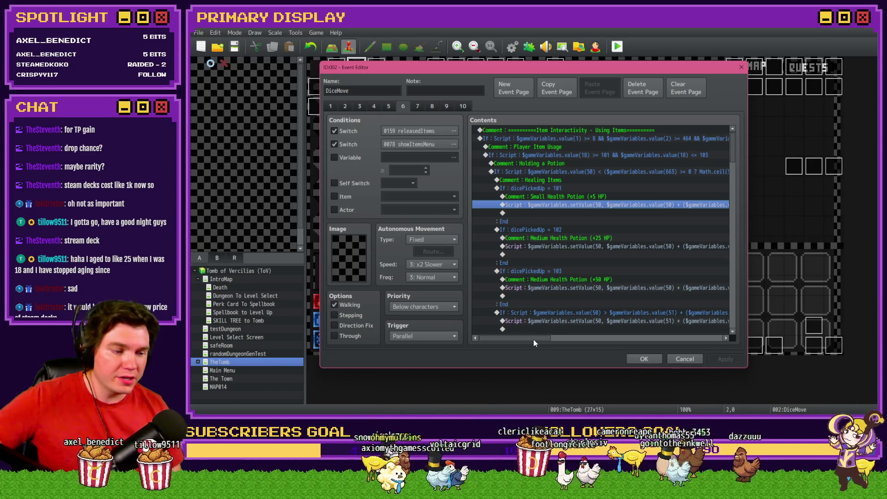
Close the event editor with OK and open Small Potion's TP Gain value in the Database.
left_click(644, 359)
left_click(512, 47)
double_click(593, 220)
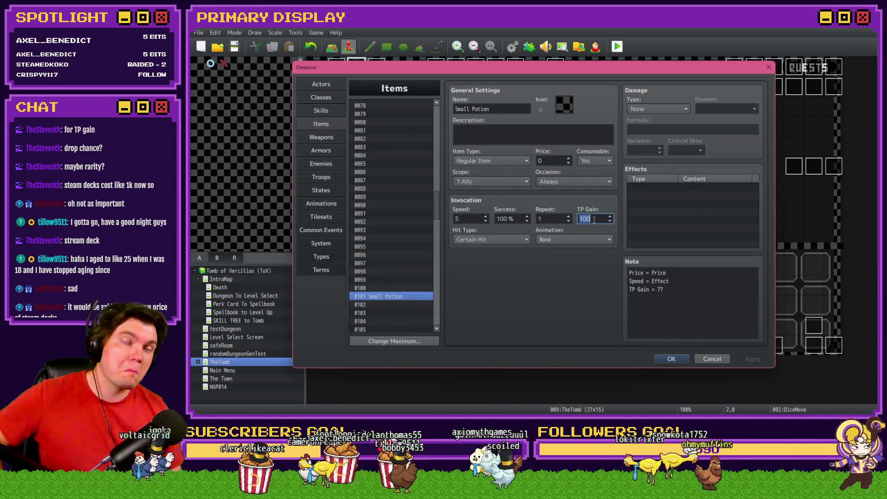
Try out values in Small Potion's Repeat and Success fields.
double_click(553, 223)
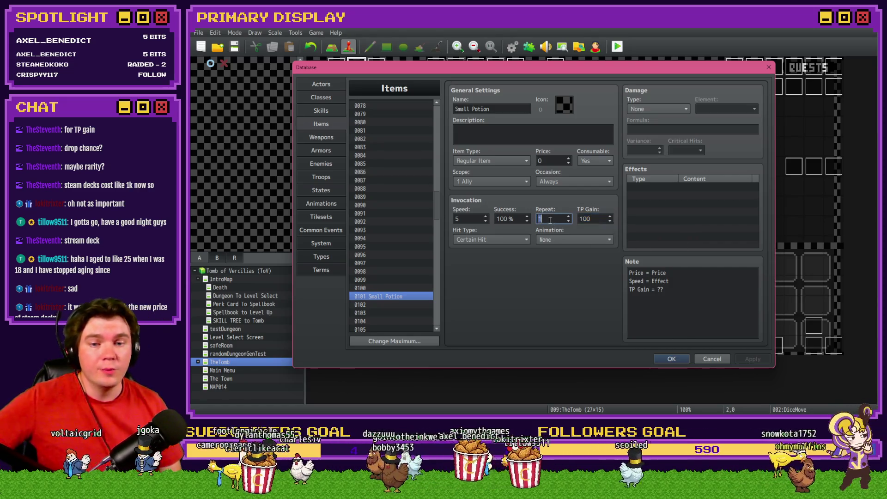
left_click(553, 220)
type("9")
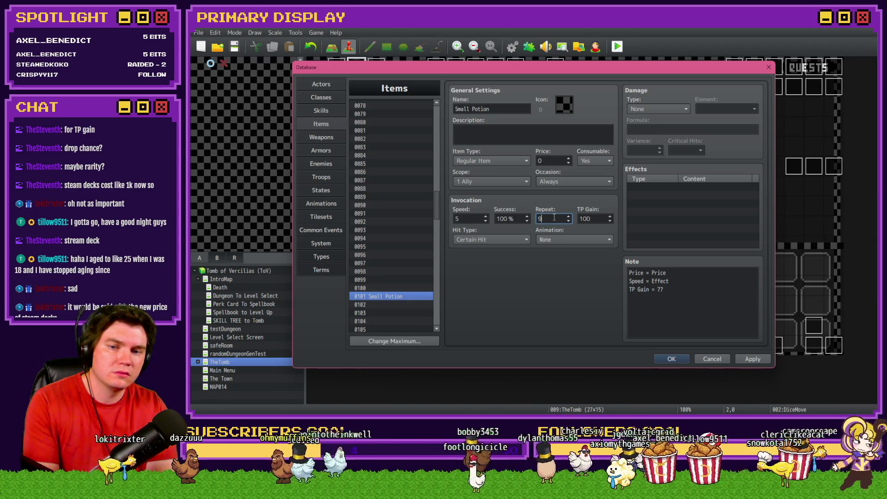
left_click(499, 217)
type("84")
type("100")
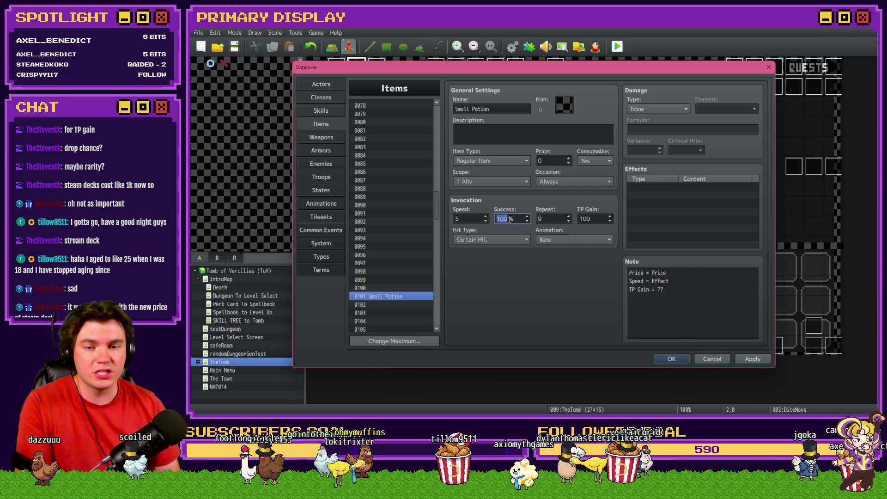
left_click(511, 219)
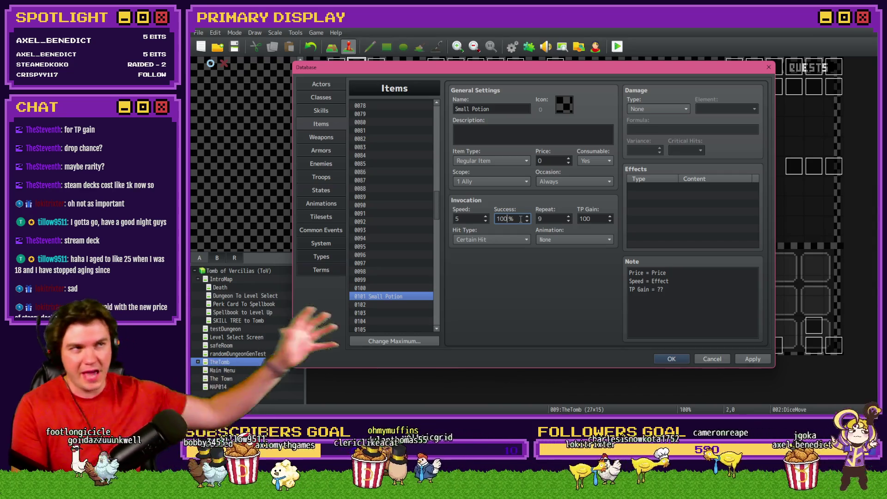
double_click(518, 218)
scroll(520, 220, "down", 7)
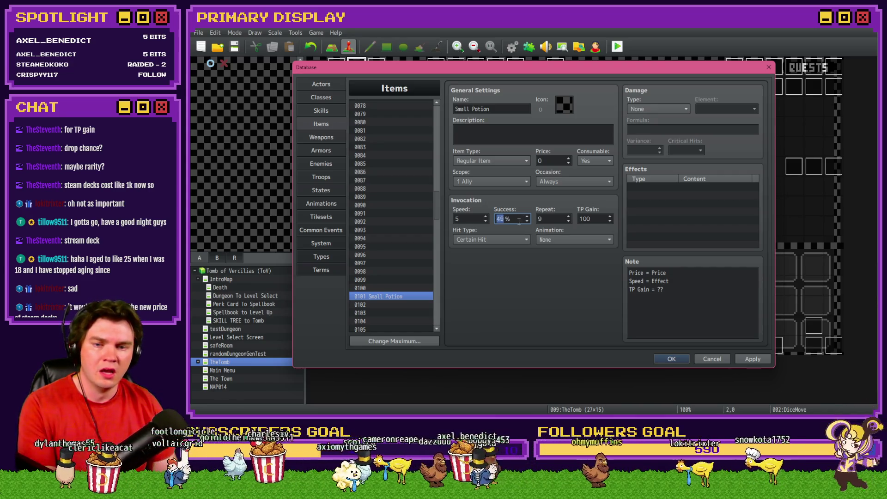
scroll(516, 220, "down", 20)
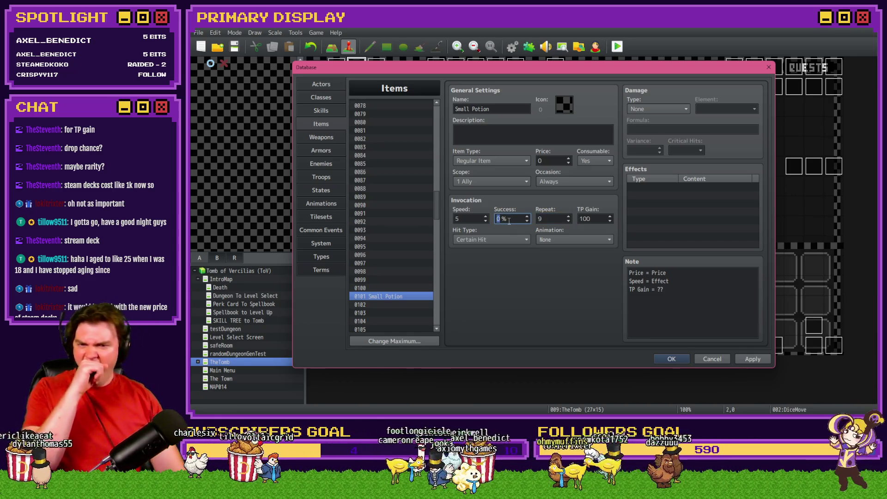
Set Success 100%, Repeat 1 and TP Gain 1, then close the Database.
type("100")
key("Tab")
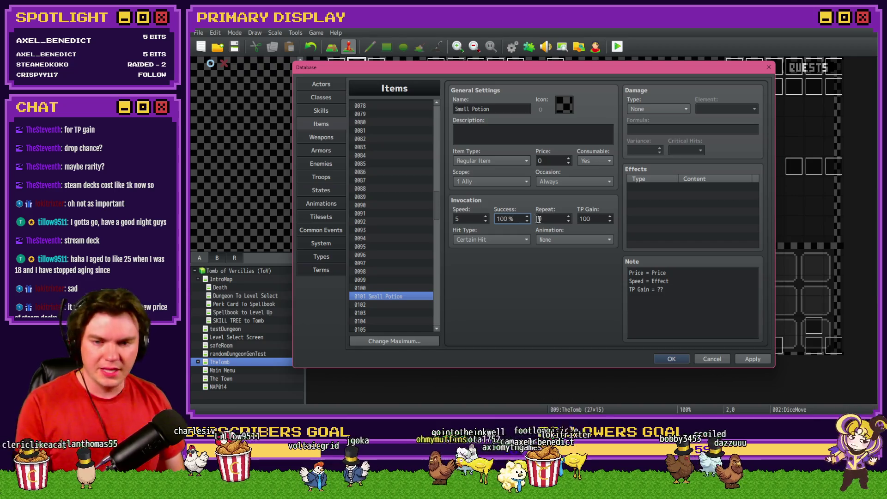
type("1")
key("Tab")
type("0")
key("shift+Tab")
key("Tab")
type("1")
key("shift+Tab")
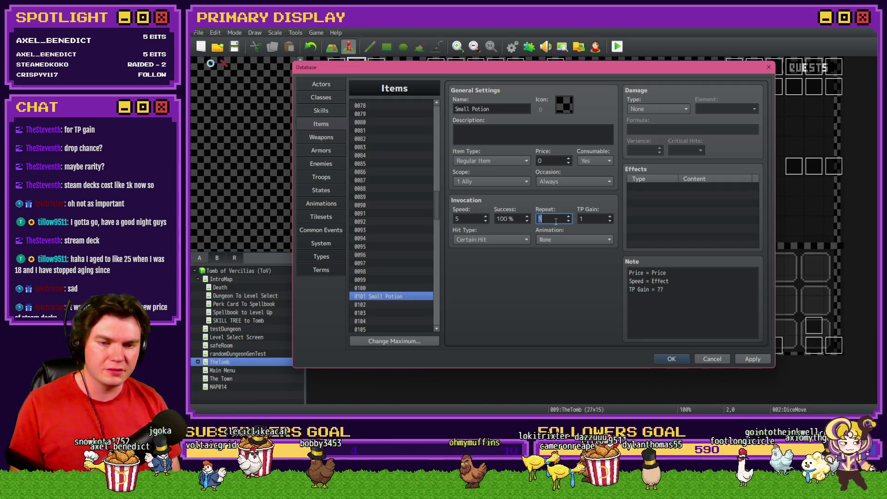
key("Return")
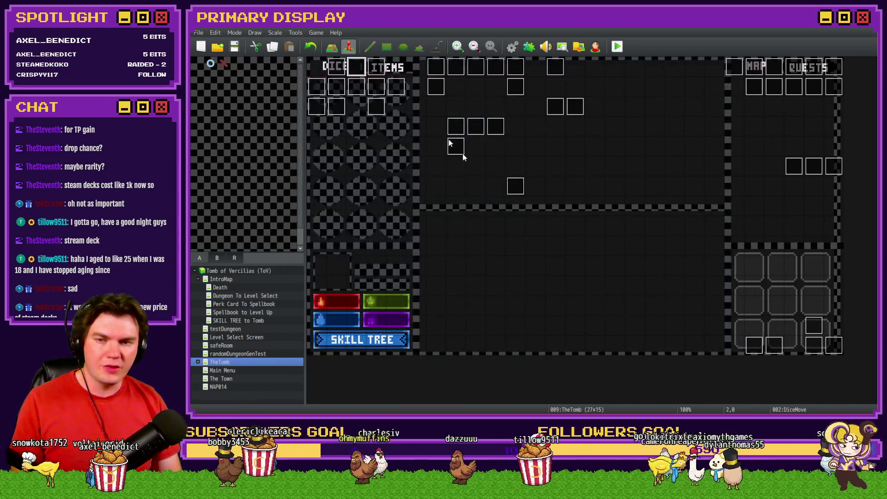
Open DiceMove on page 6 and select the Small Health Potion script line.
double_click(360, 73)
left_click(390, 107)
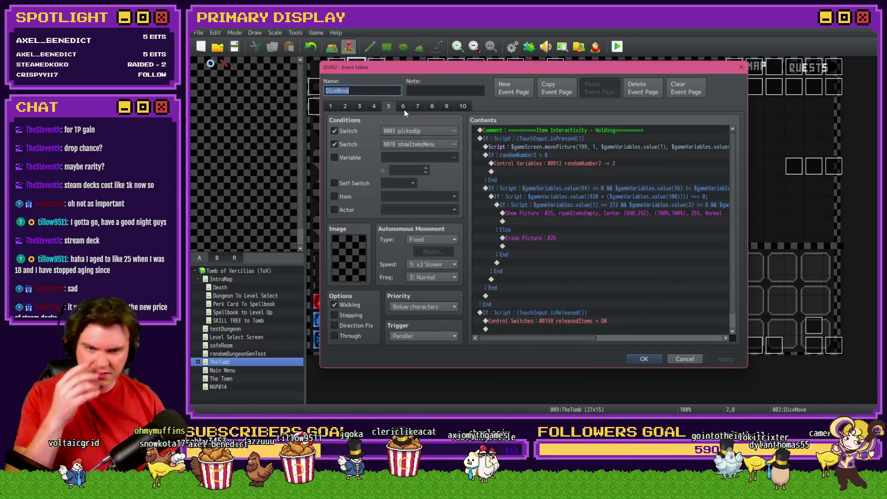
left_click(405, 106)
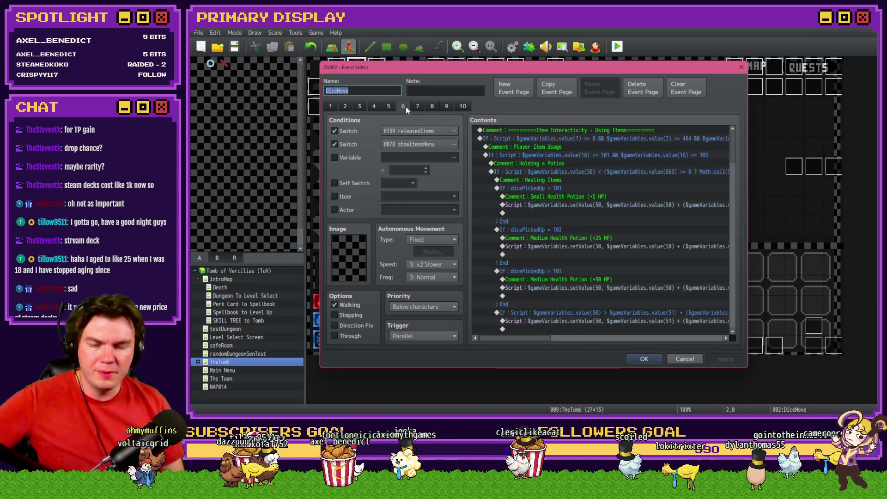
left_click(567, 207)
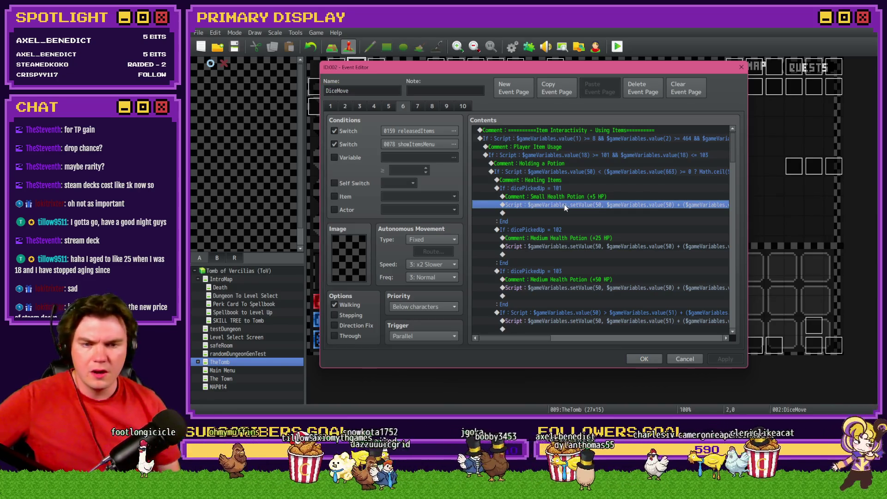
Scroll across the potion script to read it, then close the event editor with OK.
left_click_drag(536, 338, 709, 342)
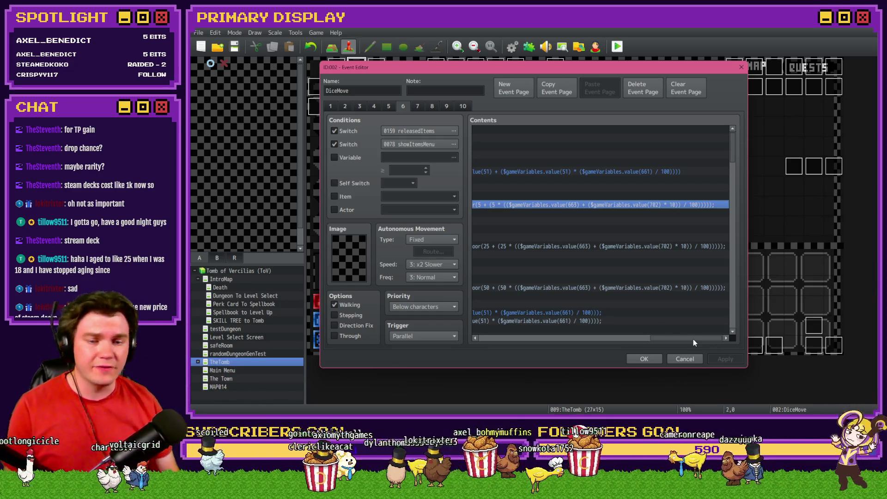
mouse_move(693, 339)
left_mouse_down()
mouse_move(577, 339)
mouse_move(586, 339)
left_mouse_up()
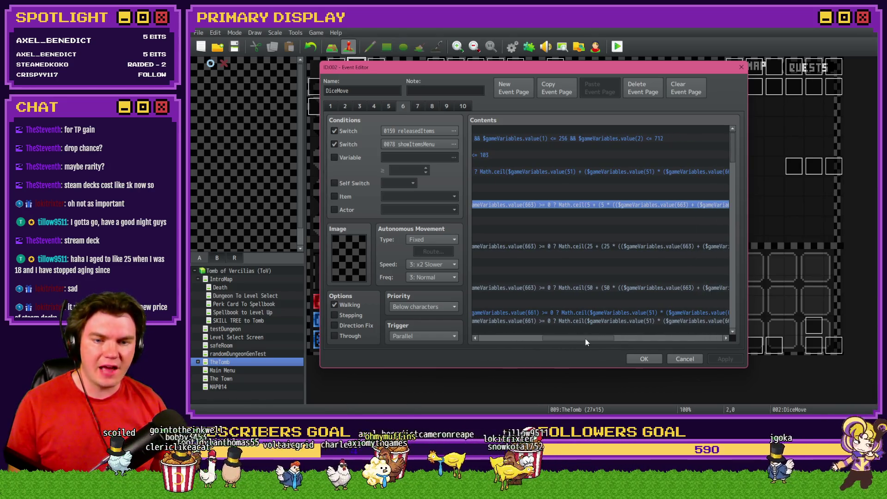
mouse_move(601, 339)
left_mouse_down()
mouse_move(673, 340)
mouse_move(608, 342)
left_mouse_up()
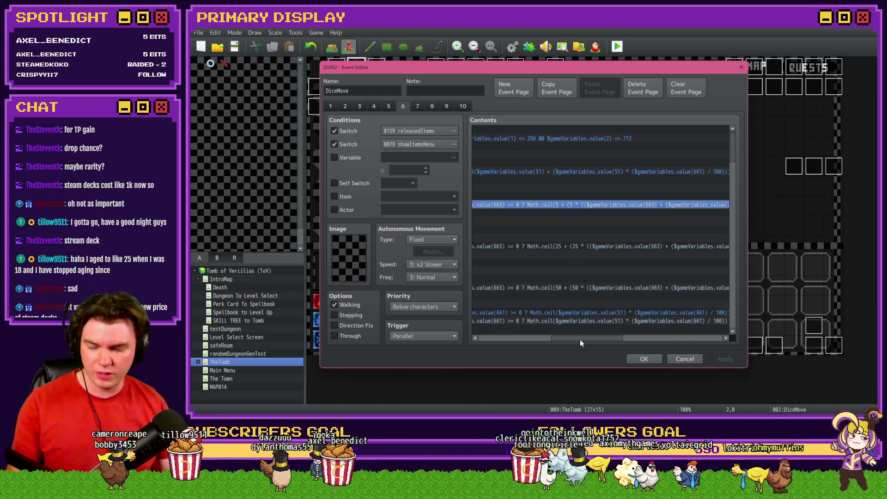
left_click_drag(584, 342, 558, 339)
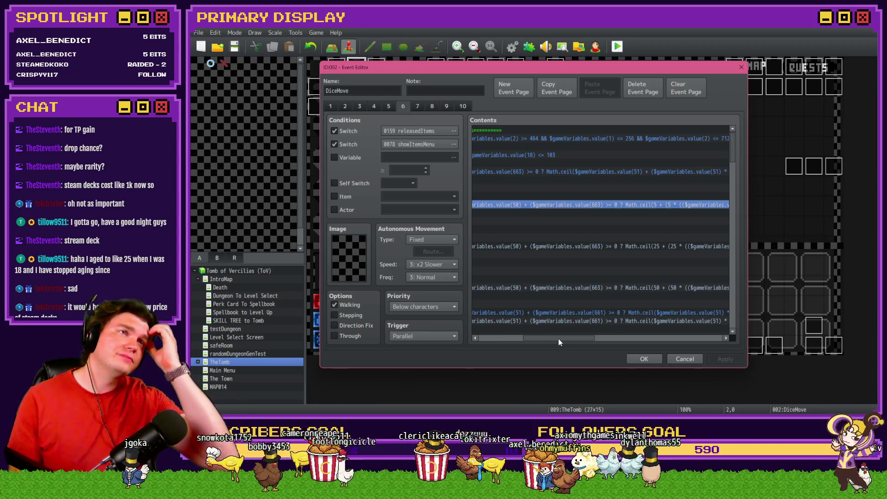
left_click_drag(564, 338, 518, 340)
left_click(644, 359)
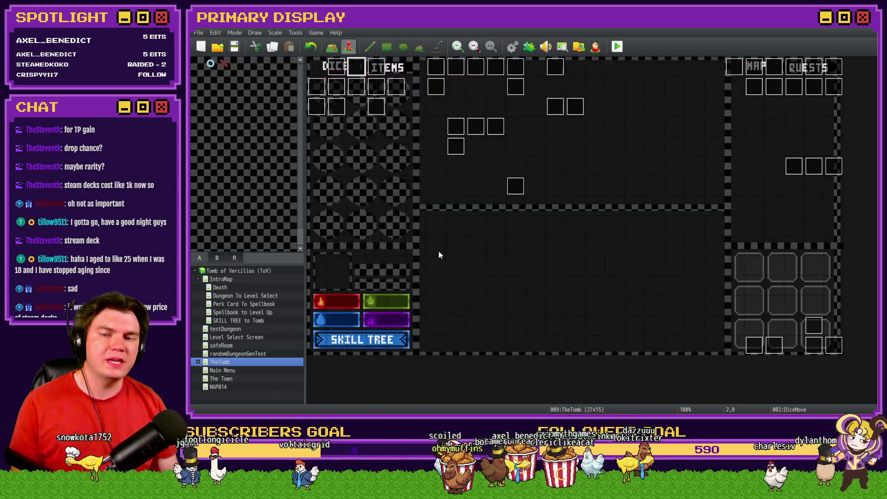
Open the Int/Movement event on page 4 and scroll down to its miniboss script lines.
double_click(343, 75)
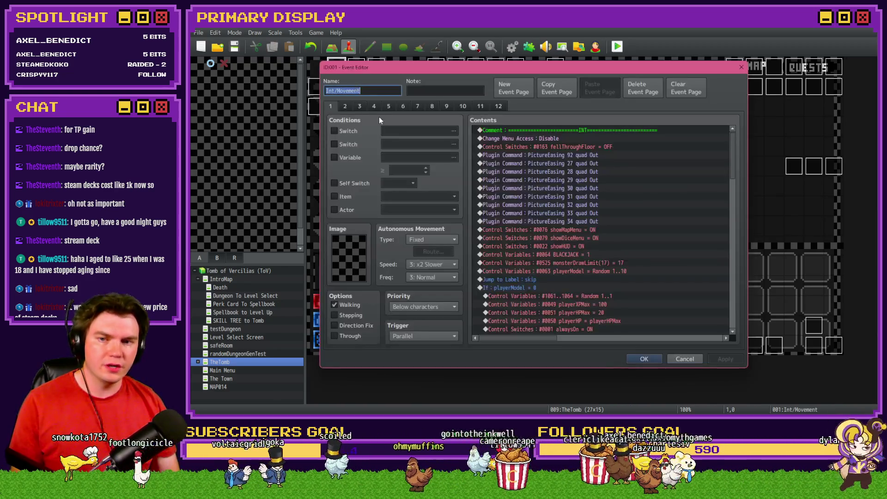
left_click(392, 108)
left_click(373, 107)
scroll(595, 210, "down", 5)
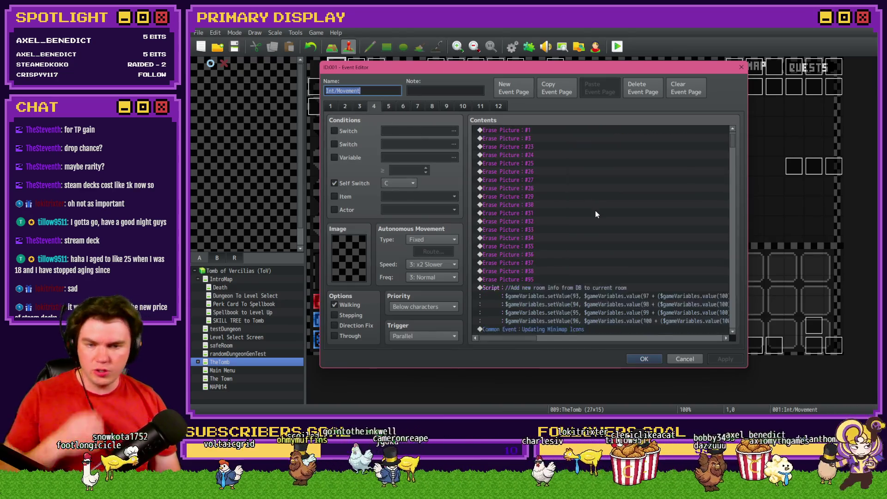
scroll(599, 212, "down", 7)
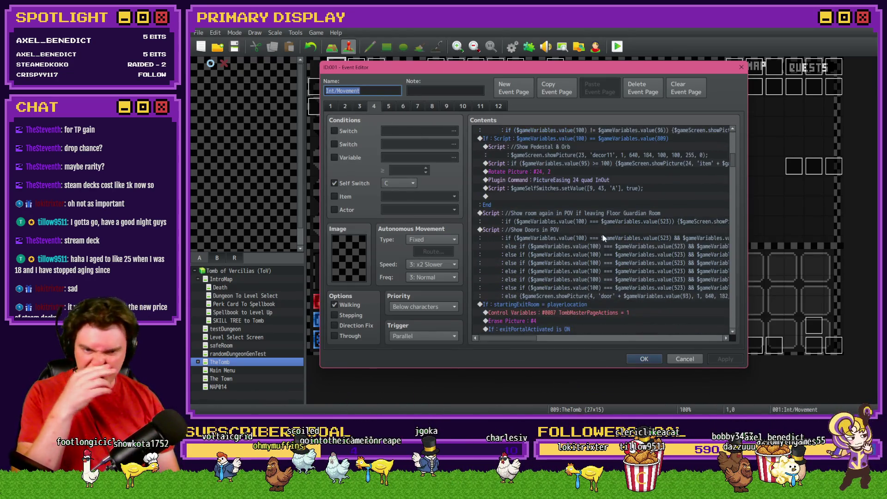
scroll(564, 316, "down", 10)
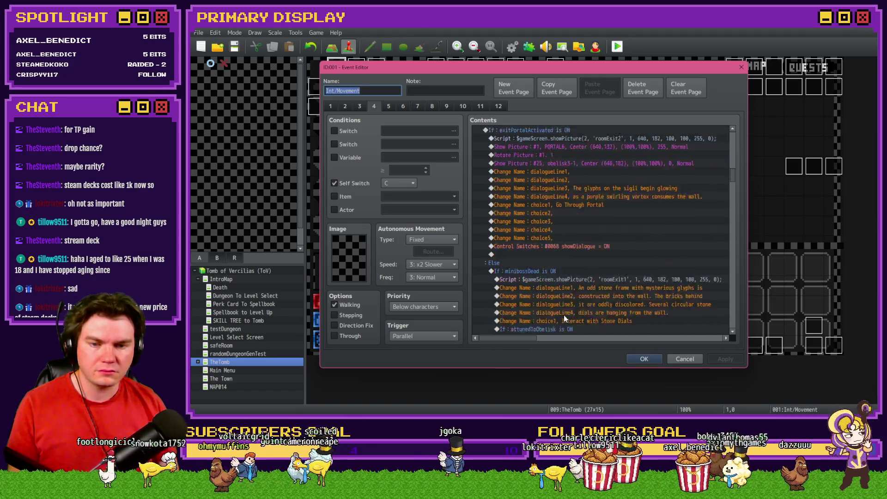
scroll(565, 314, "down", 8)
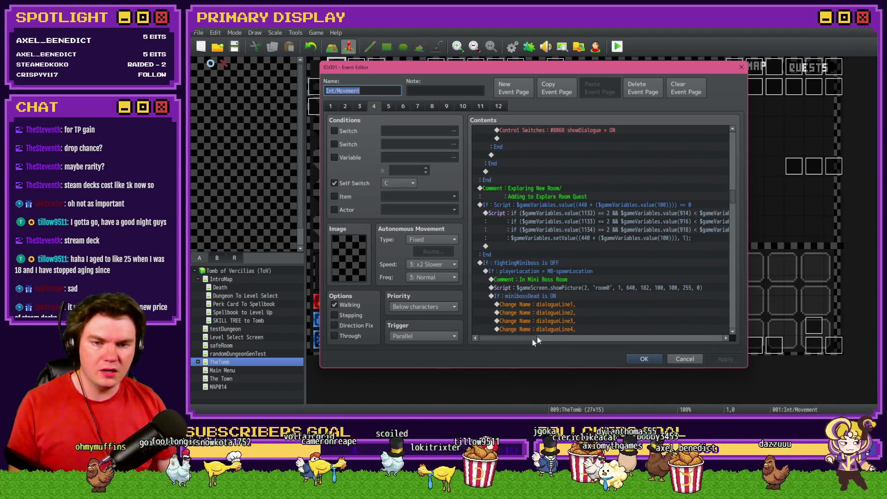
scroll(531, 314, "down", 7)
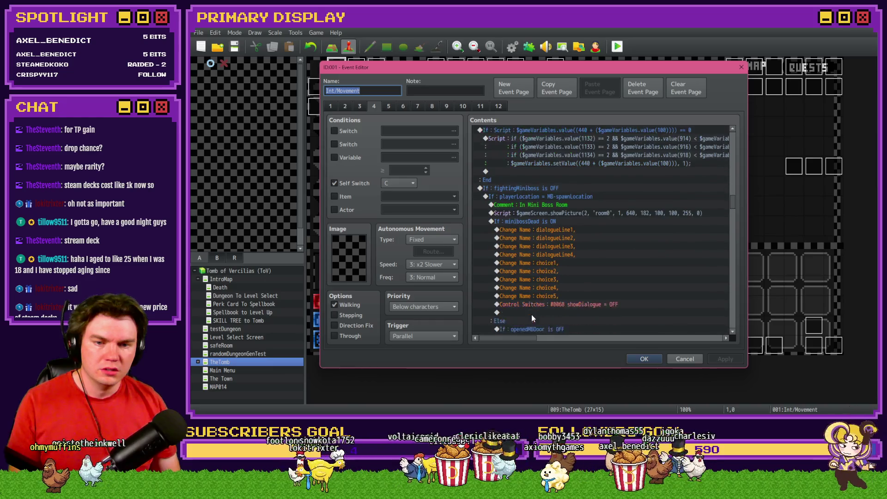
scroll(531, 315, "down", 8)
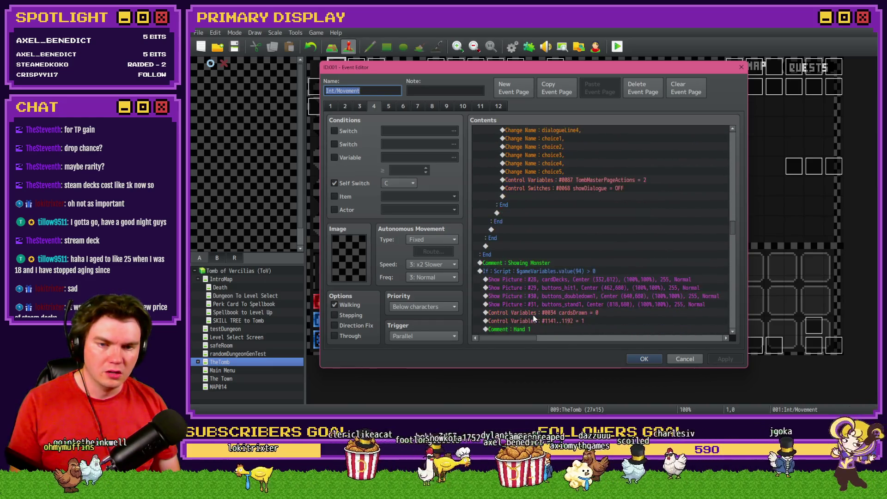
scroll(534, 318, "down", 16)
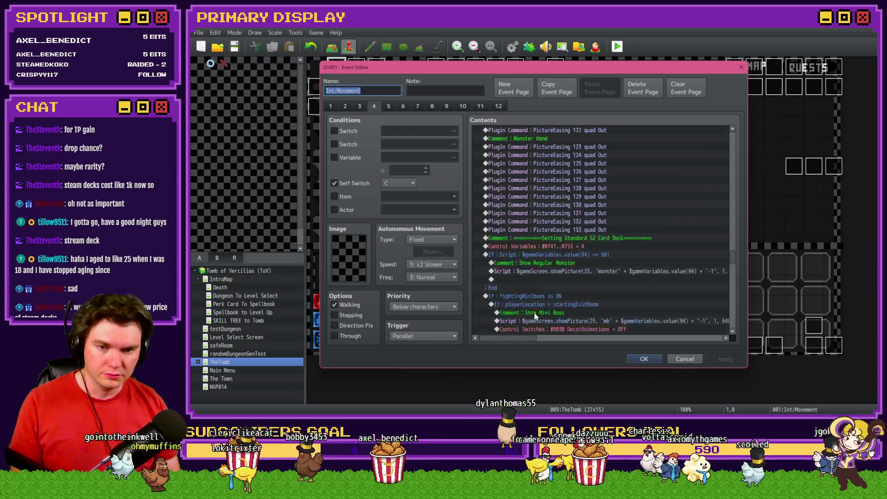
scroll(537, 313, "down", 3)
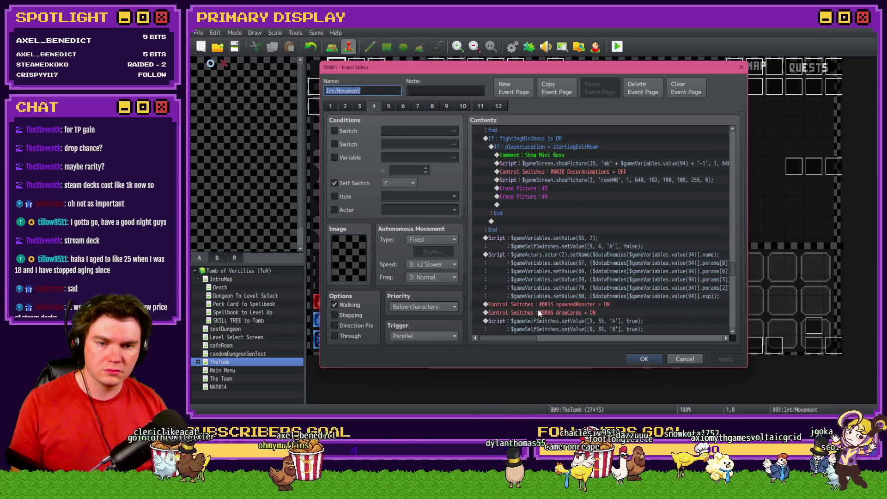
Inspect the enemy-stat script's $dataEnemies params expression, close it unchanged, and open the Items database.
double_click(596, 262)
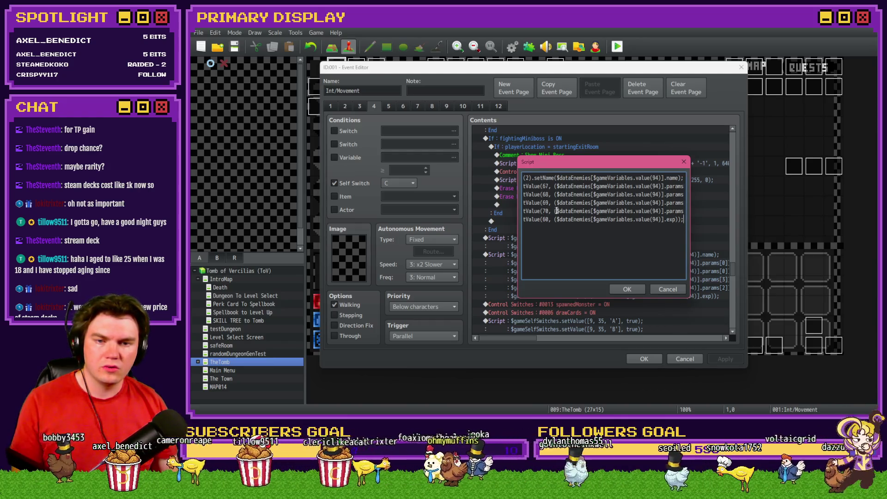
mouse_move(557, 210)
left_mouse_down()
mouse_move(686, 213)
mouse_move(674, 214)
left_mouse_up()
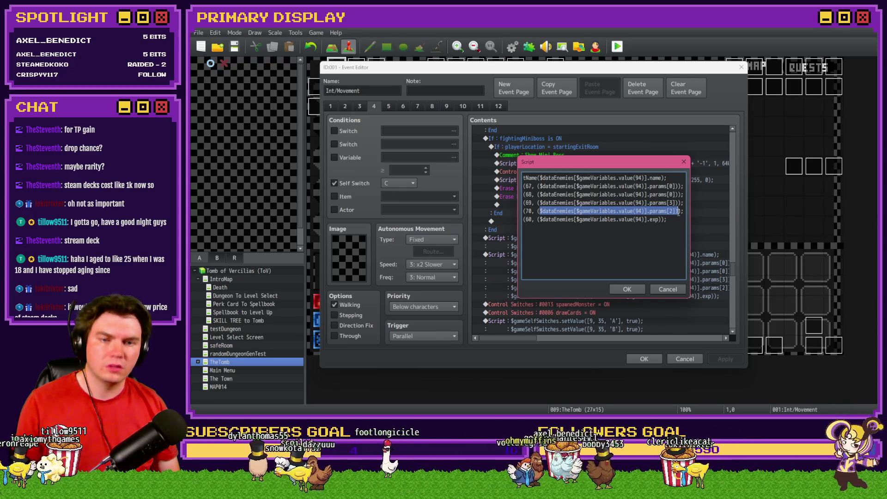
left_click(668, 288)
left_click(644, 359)
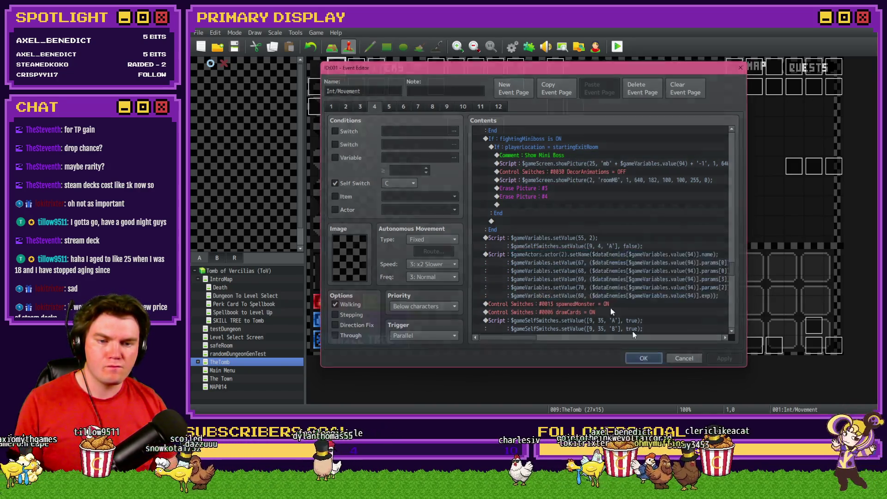
left_click(512, 46)
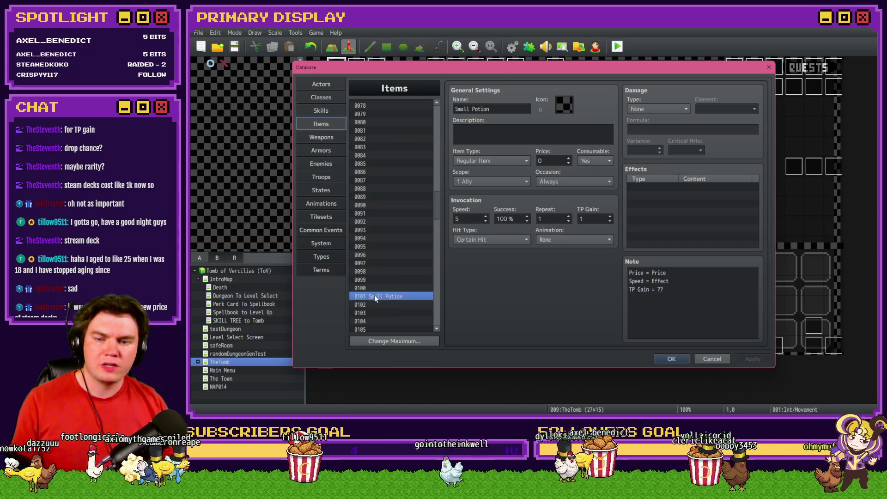
Close the database and open the Small Health Potion script on the DiceMove event's potion page.
key("Escape")
double_click(352, 75)
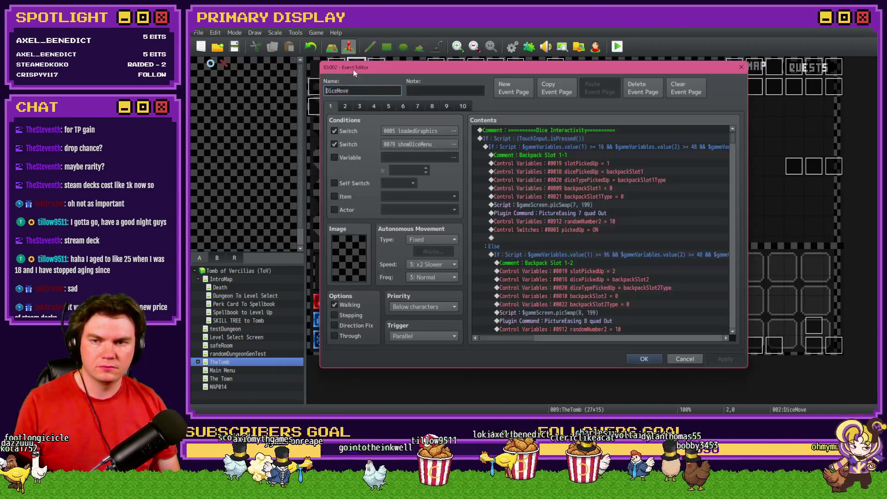
left_click(389, 106)
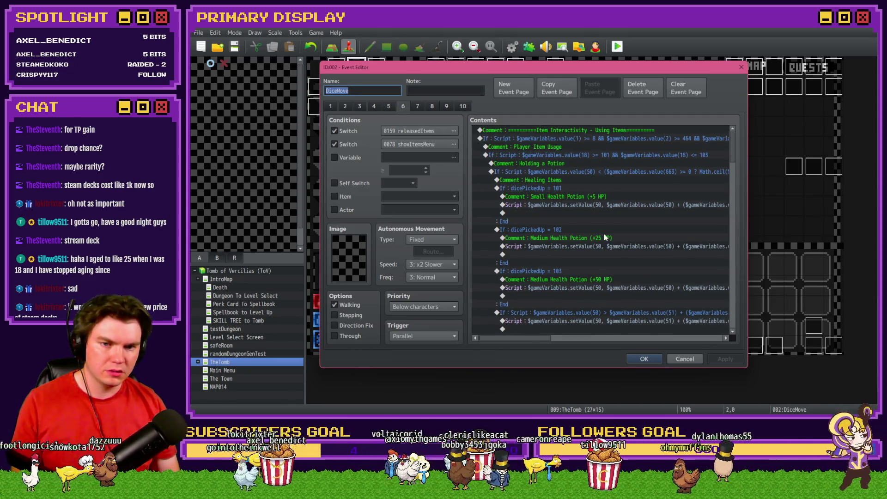
double_click(607, 205)
Move along to the script's heal formula, then open the Tomb_of_Vercilias project root in File Explorer.
key("ctrl+a")
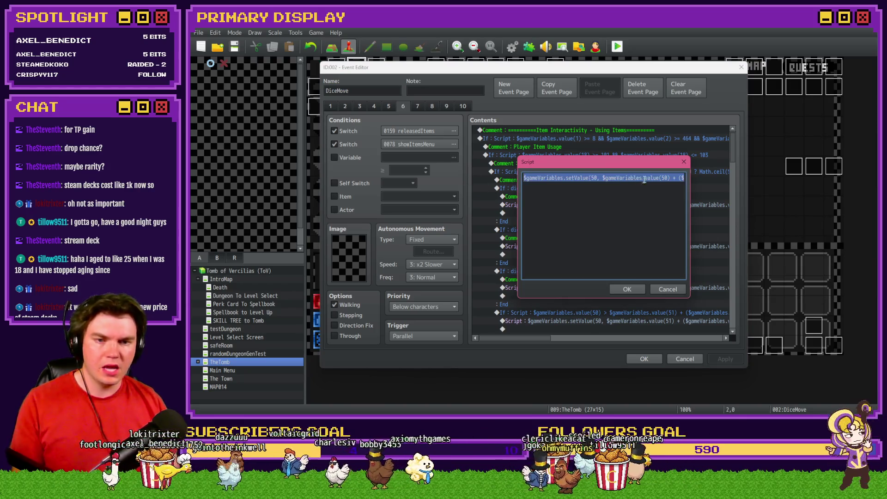
left_click(654, 179)
key("Right")
key("Right")
key("Right")
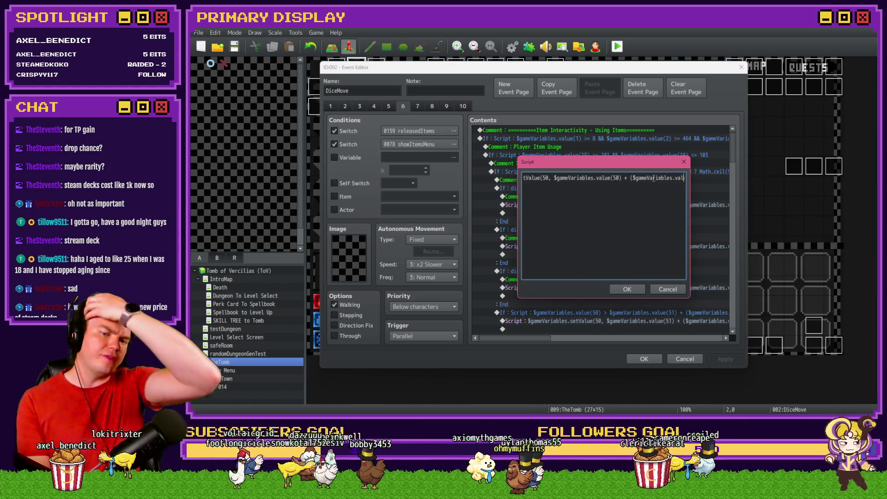
key("Right")
key("Right")
key("Right")
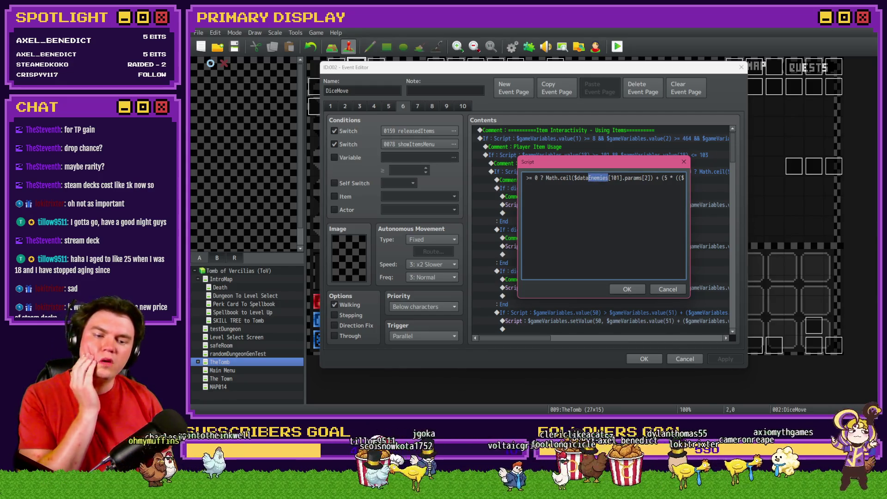
key("alt+Tab")
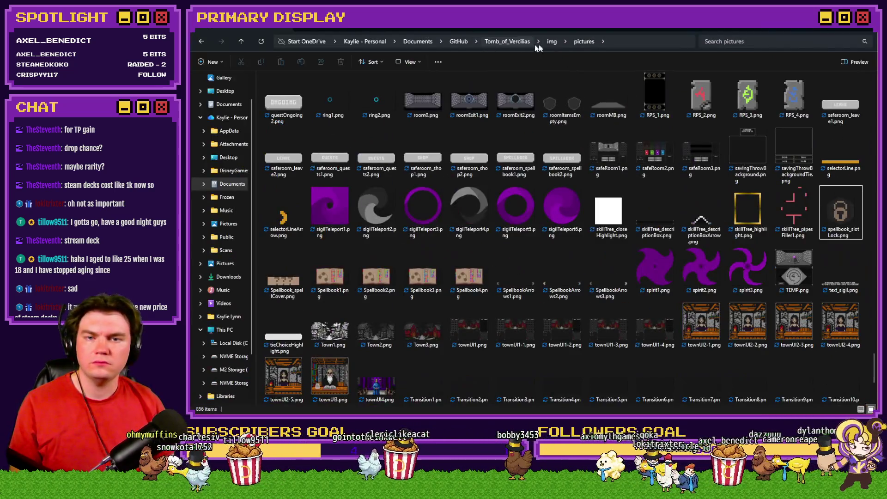
left_click(507, 41)
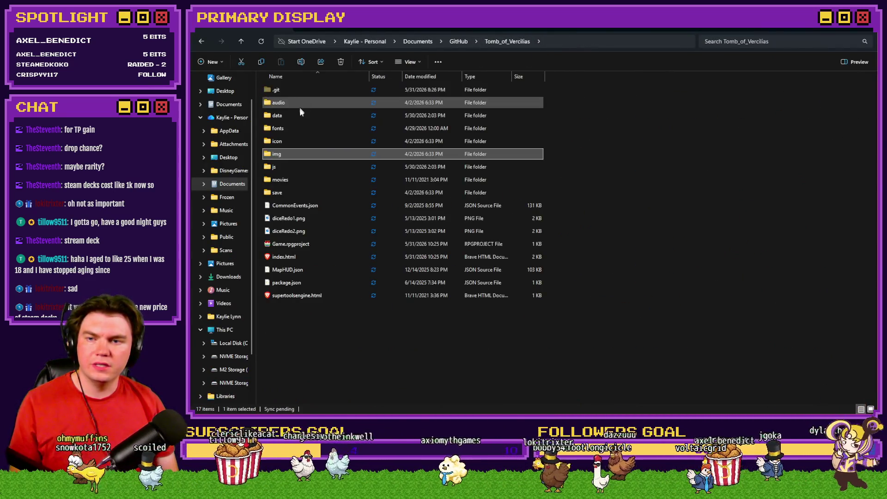
Open the project's data folder of JSON files and return to the DiceMove Script dialog.
double_click(298, 116)
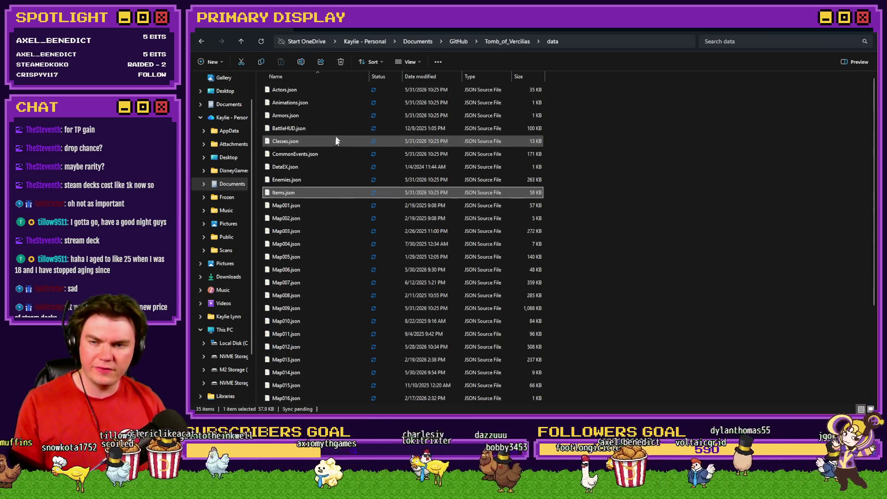
key("alt+Tab")
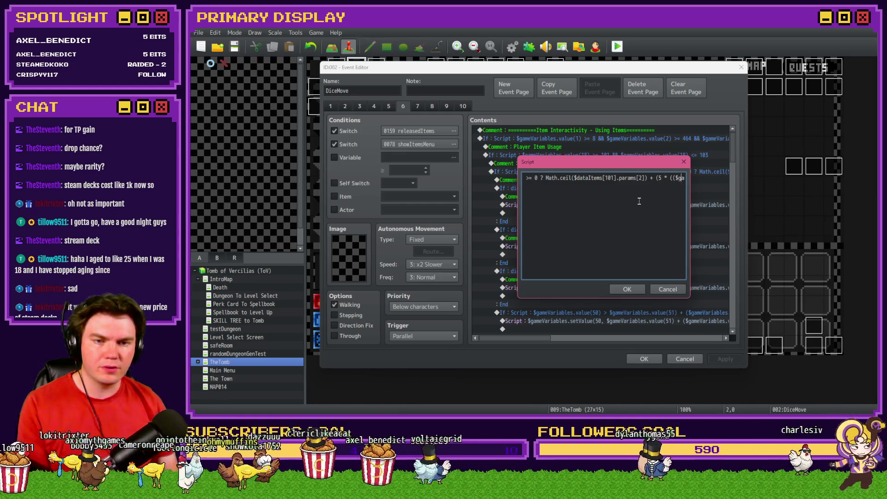
Close the script and event editors and check Small Potion (Speed 5, TP Gain 1) in the Items database.
left_click(627, 289)
left_click(644, 359)
left_click(511, 46)
left_click(390, 299)
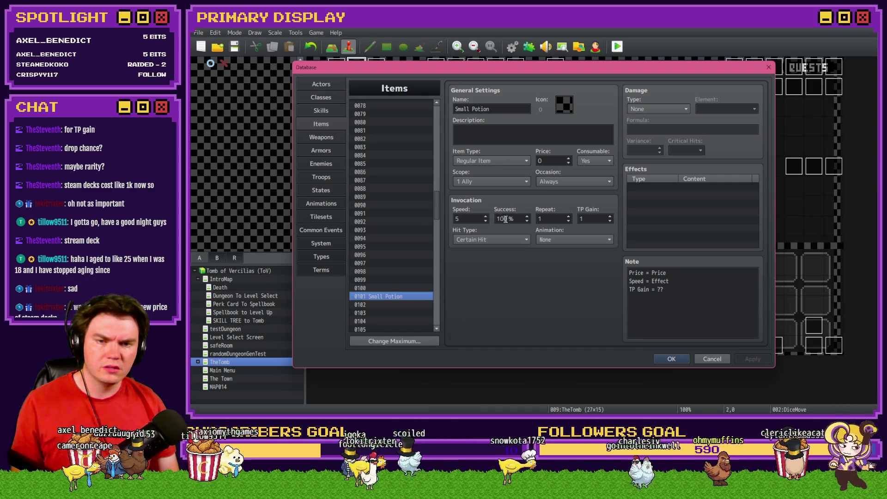
key("alt+Tab")
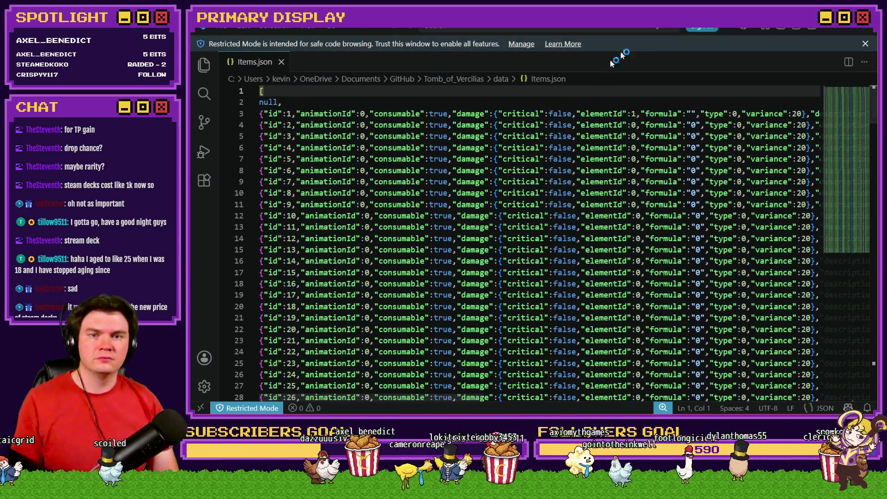
Read through Small Potion's line 103 in Items.json, confirming speed 5 and tpGain 1.
scroll(558, 229, "down", 20)
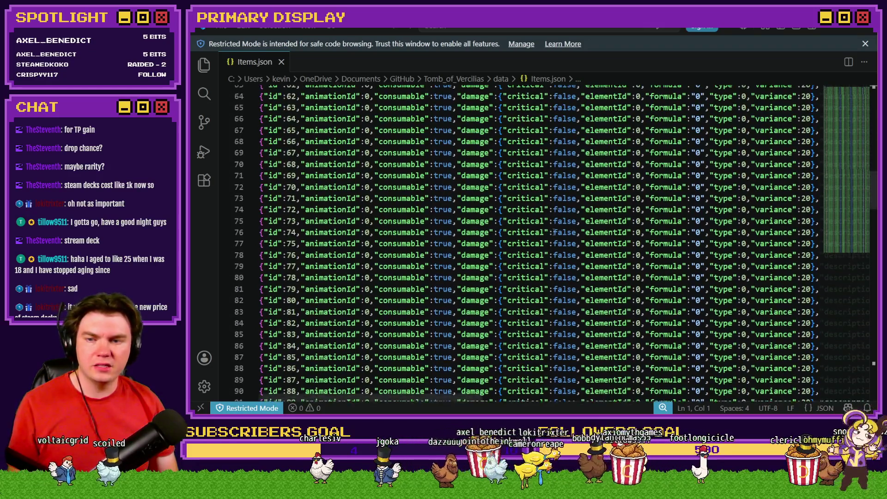
left_click(316, 205)
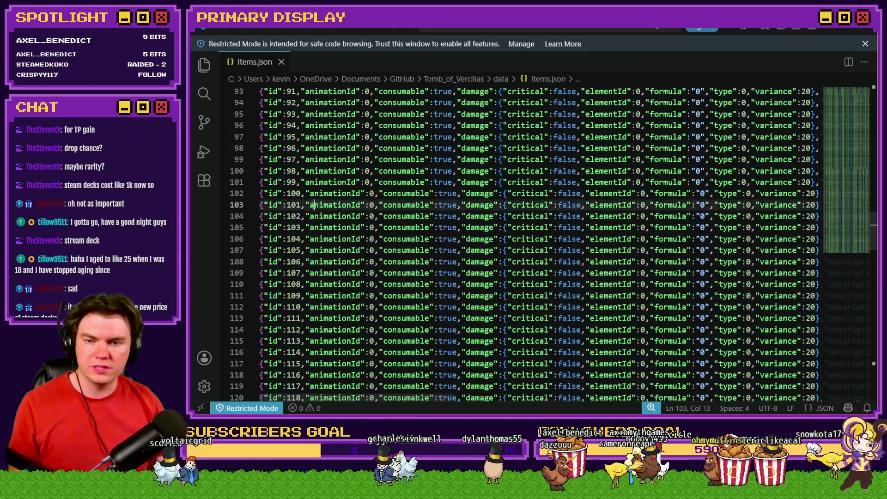
left_click(639, 205)
key("ctrl+Right")
key("ctrl+Right")
key("ctrl+Right")
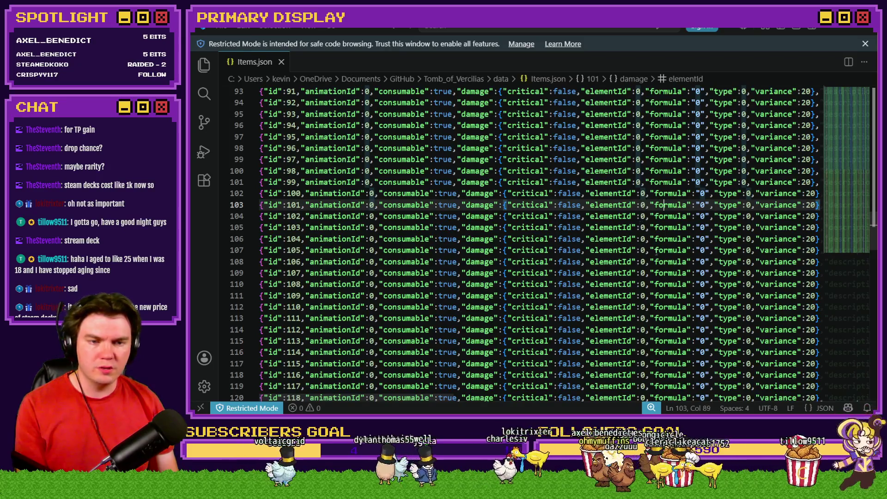
key("Right")
key("Right")
key("Right")
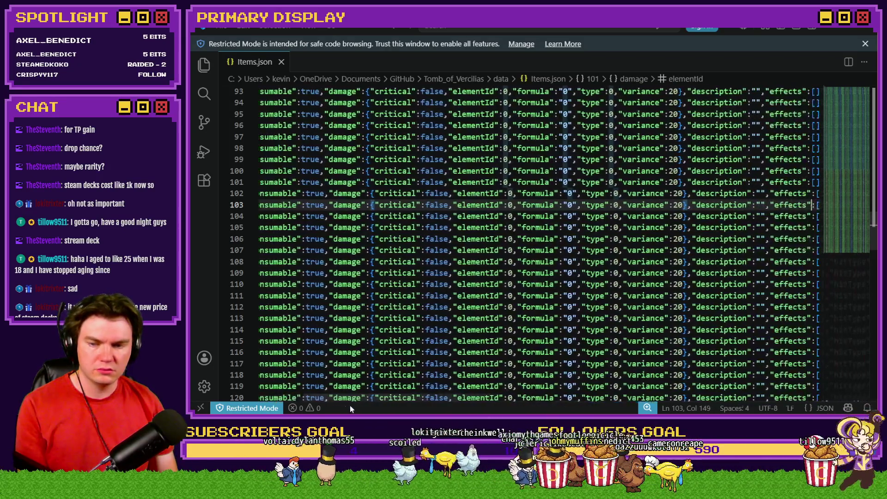
key("Right")
key("Right")
key("Right")
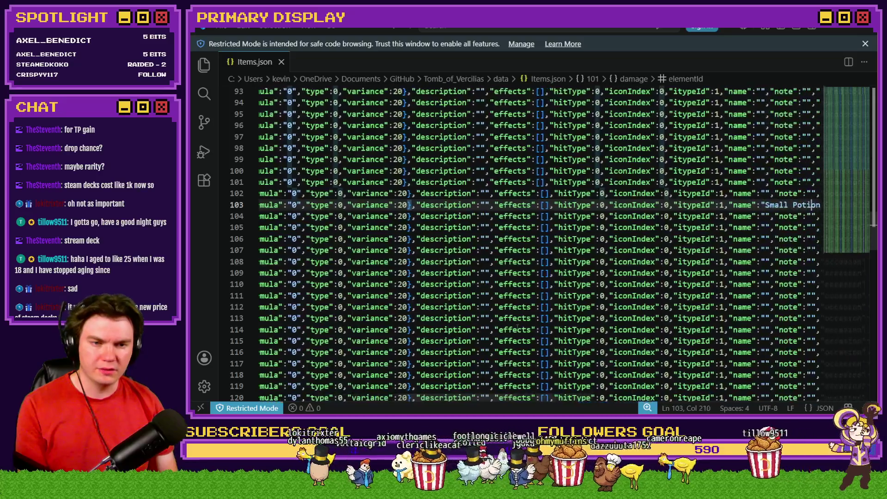
key("Right")
key("Right")
key("Right")
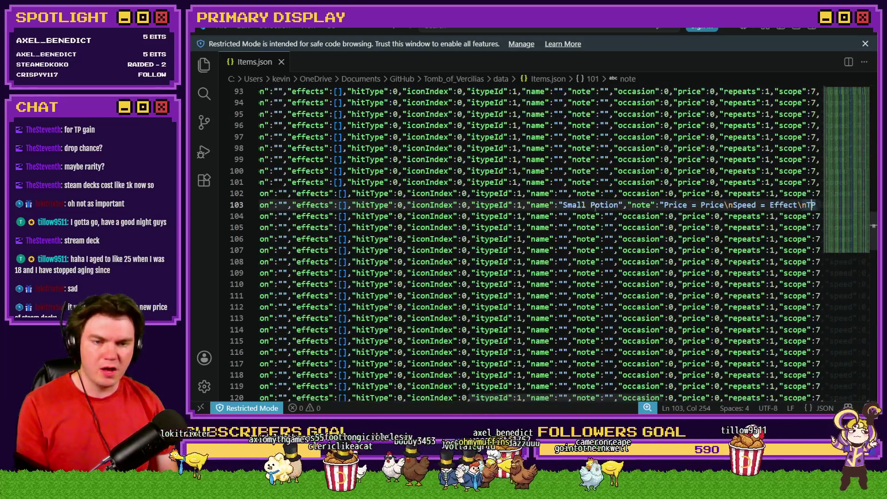
key("Right")
key("Right")
key("Right")
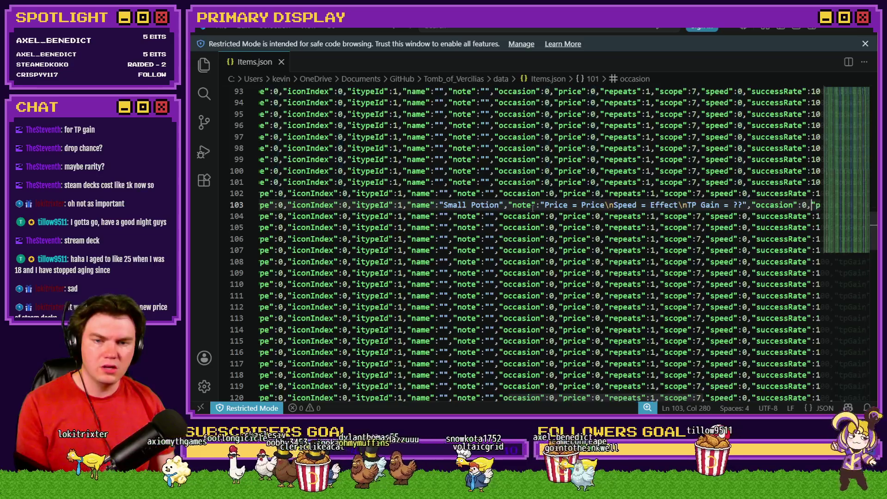
key("Right")
key("Right")
key("Right")
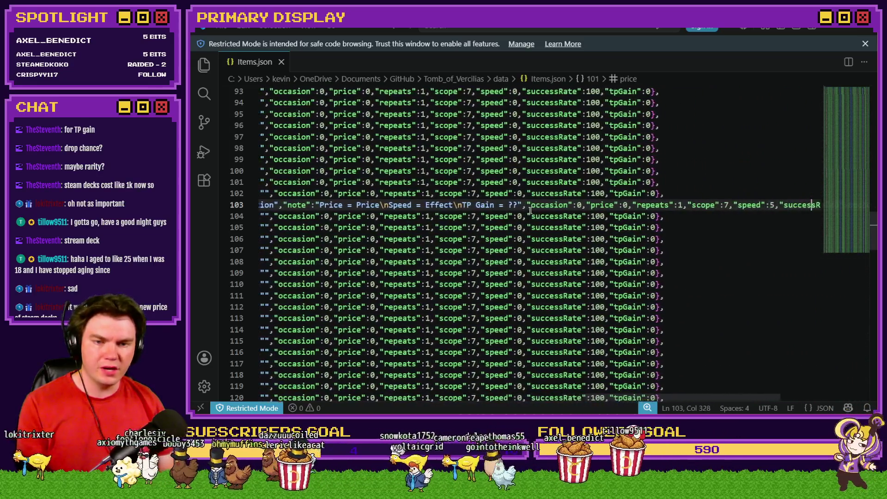
key("Right")
key("Right")
key("Right")
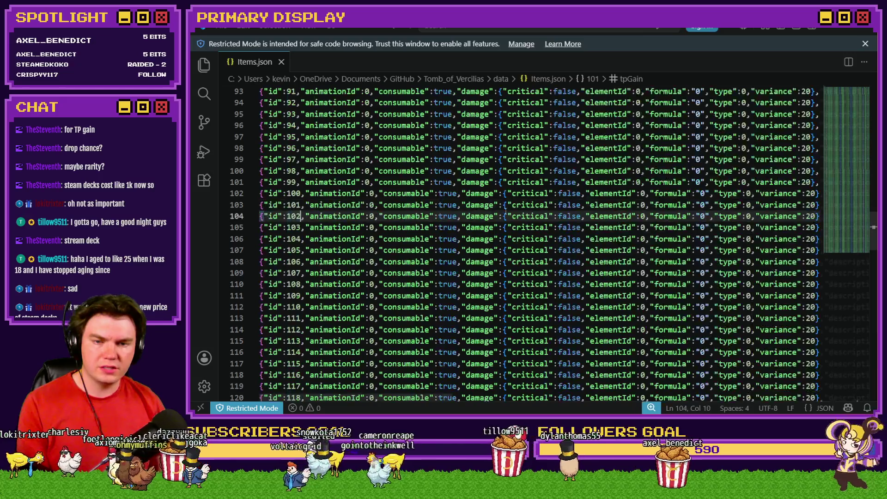
key("Left")
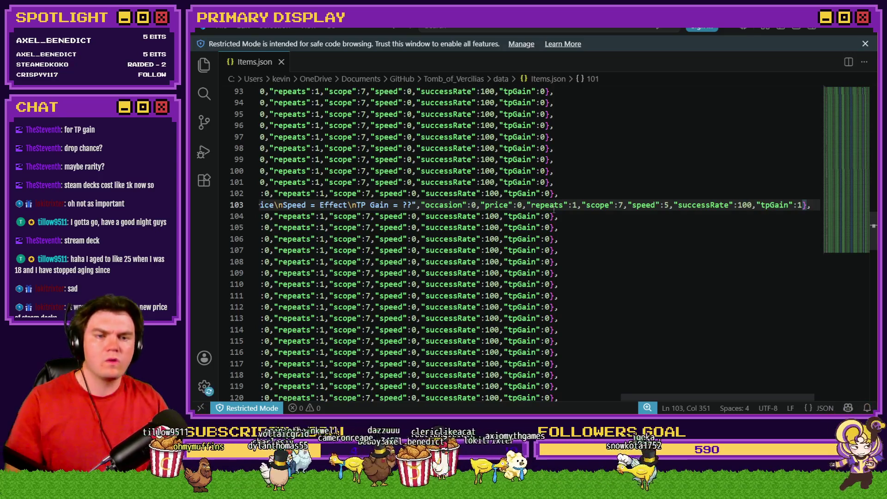
key("alt+Tab")
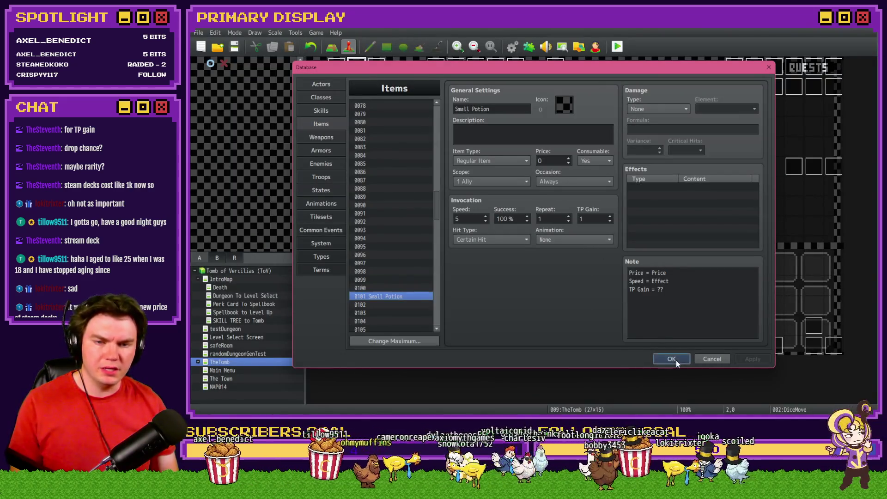
Reopen the DiceMove page 6 potion script and select params in $dataItems[101].params[2].
left_click(671, 359)
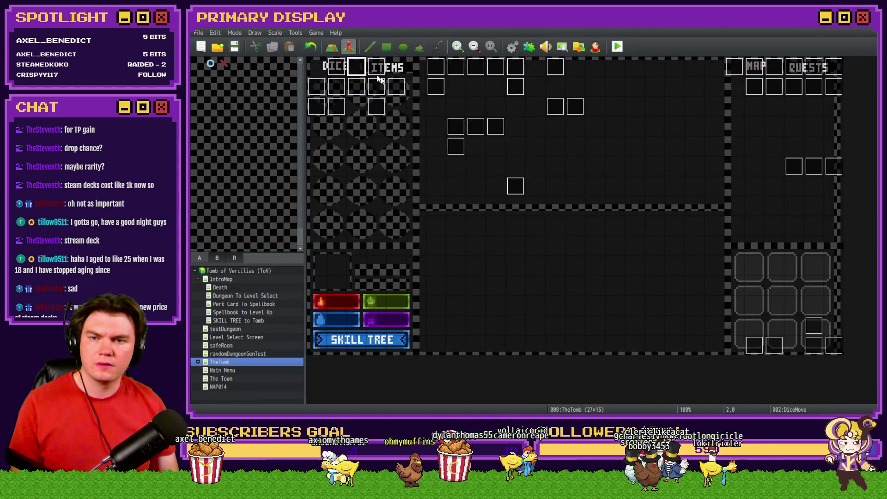
double_click(358, 71)
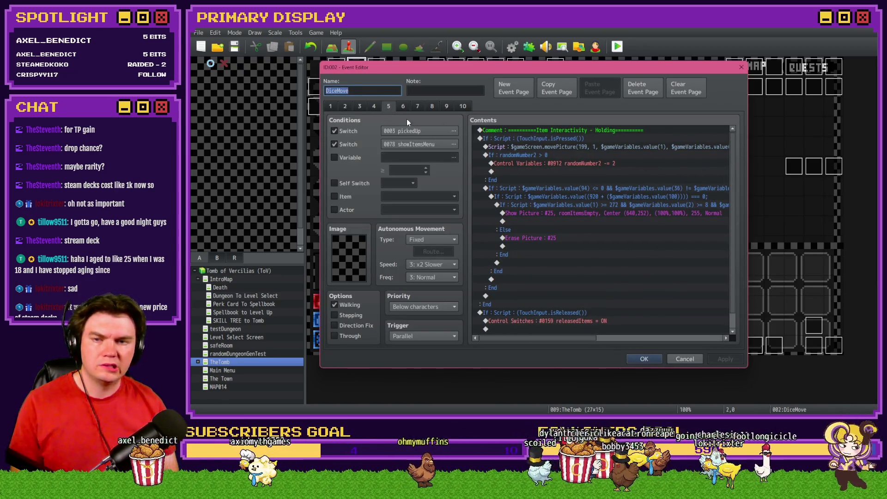
left_click(403, 107)
double_click(617, 206)
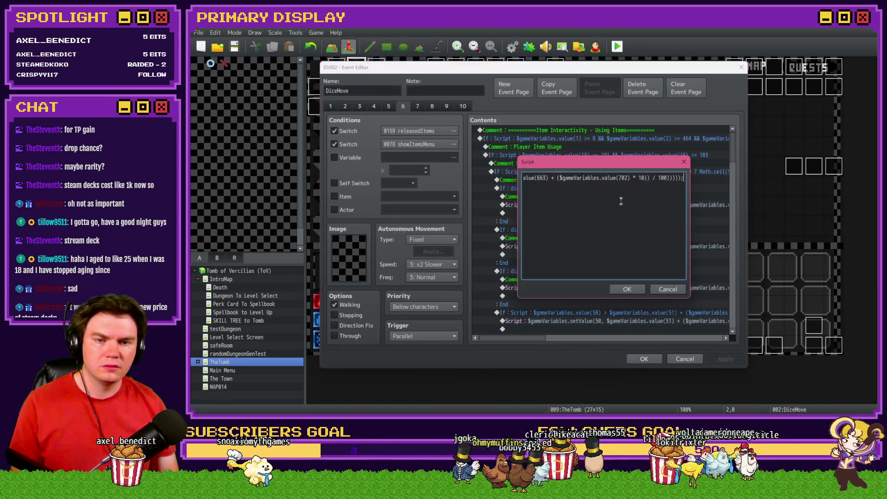
key("Left")
key("Left")
key("Left")
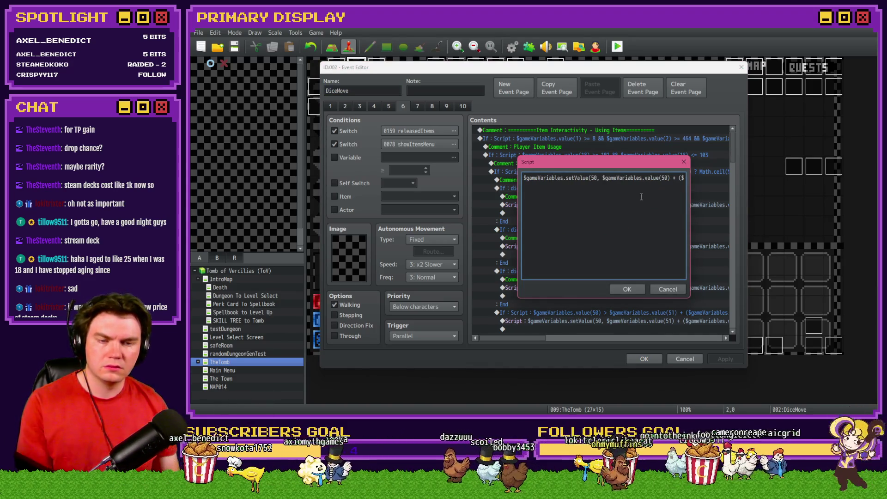
key("Right")
key("Right")
key("Right")
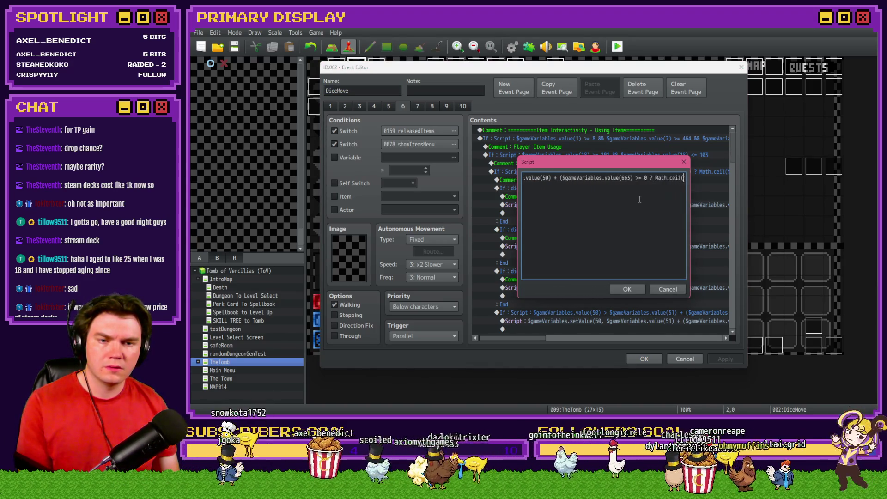
key("Right")
key("Right")
key("Right")
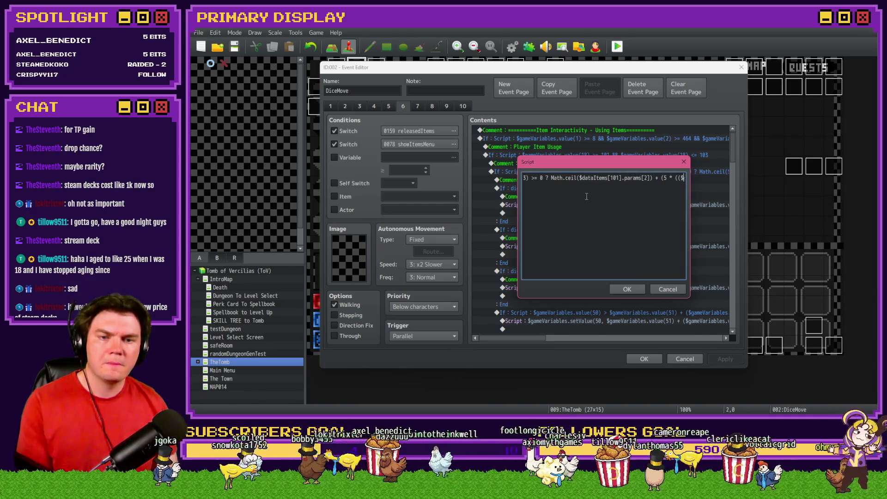
double_click(604, 178)
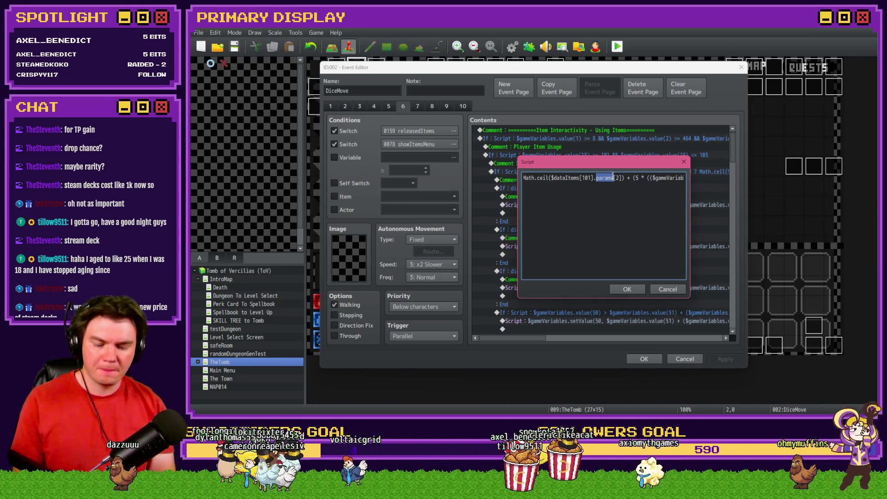
key("alt+Tab")
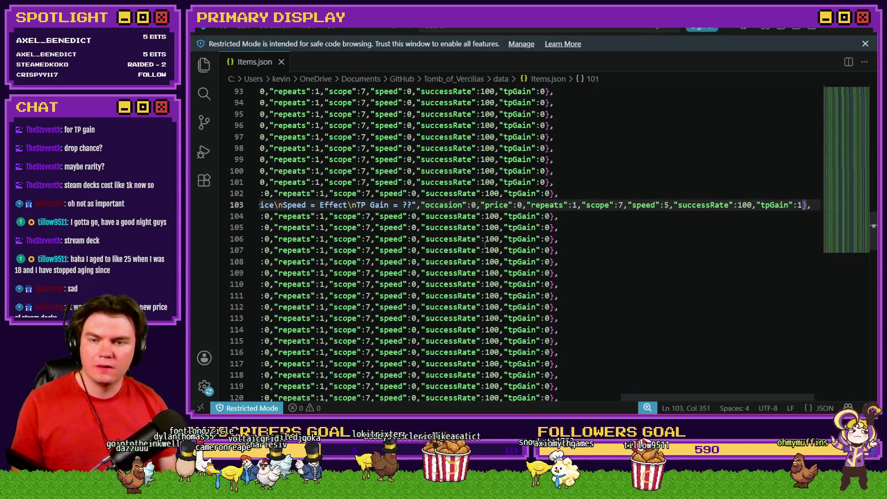
Inspect the first enemy's params array in Enemies.json.
left_click_drag(663, 399, 425, 401)
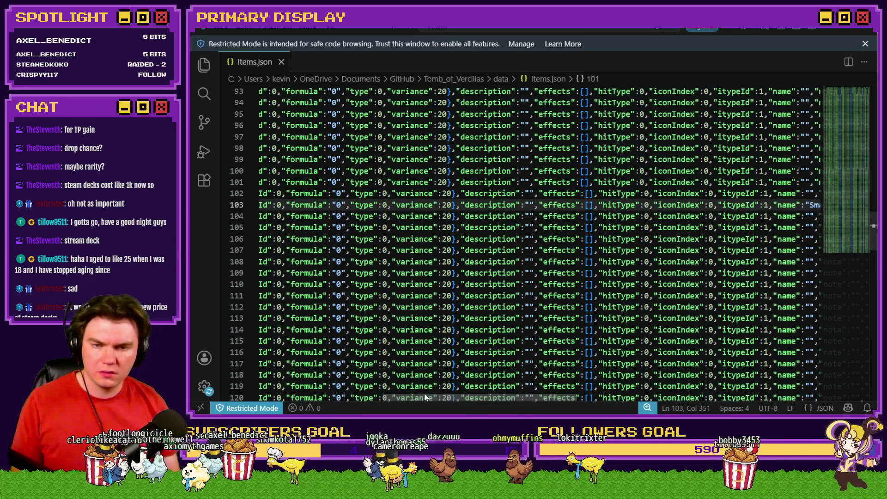
key("alt+Tab")
key("Tab")
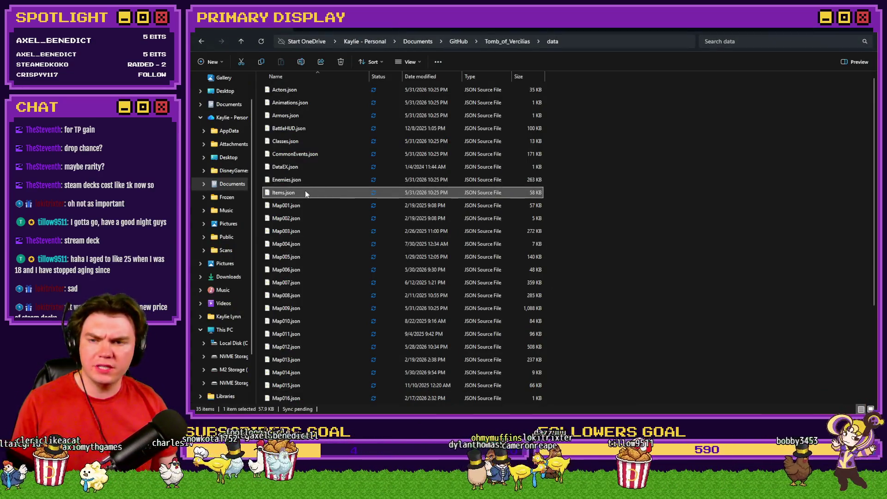
key("alt+Tab")
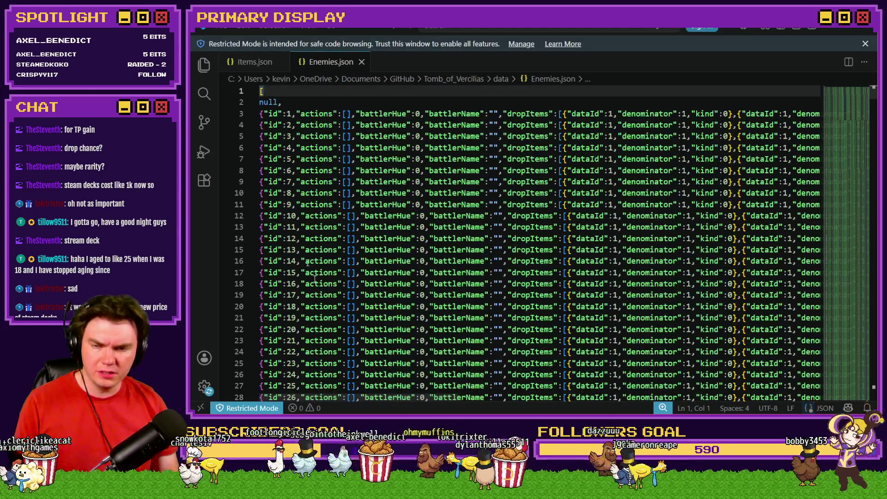
left_click_drag(453, 400, 813, 397)
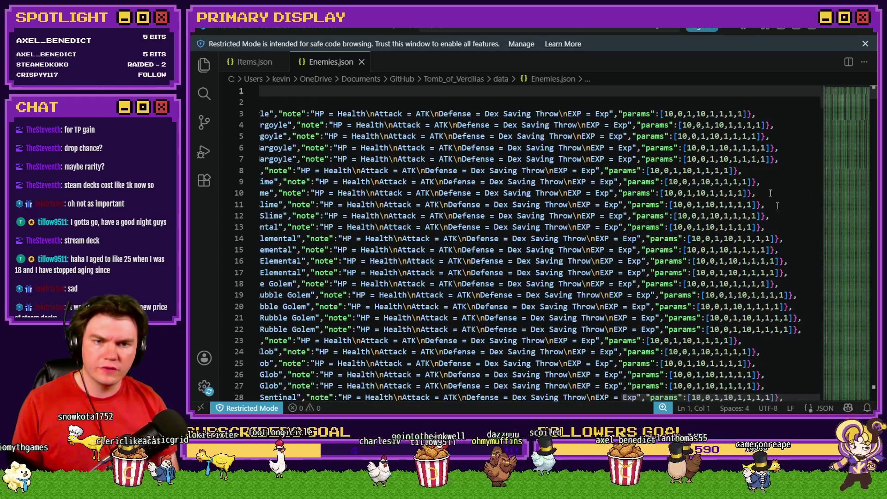
double_click(628, 114)
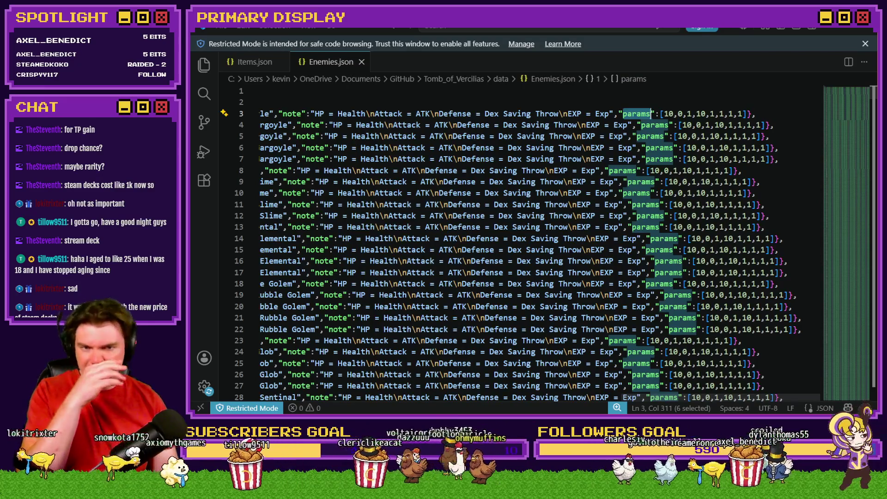
left_click(665, 113)
double_click(665, 114)
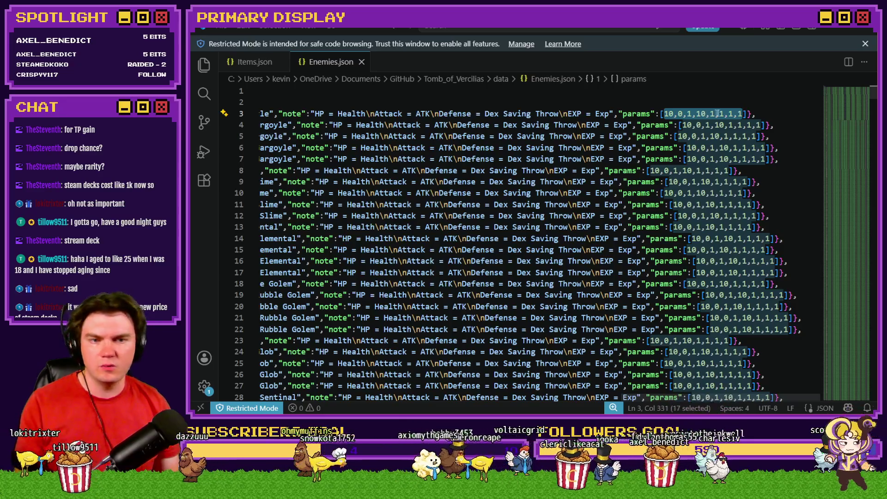
scroll(692, 398, "left", 2)
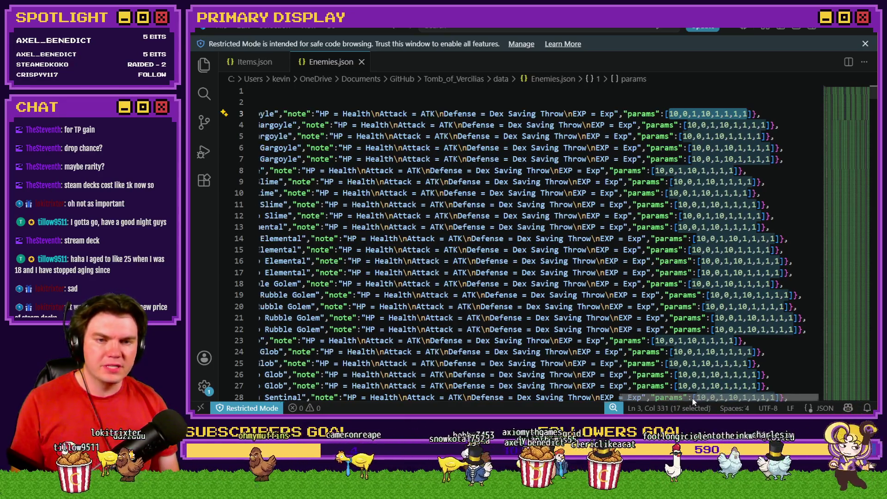
Switch to Items.json and scroll right to item 101's speed value of 5.
key("alt+Tab")
key("alt+Tab")
left_click(249, 61)
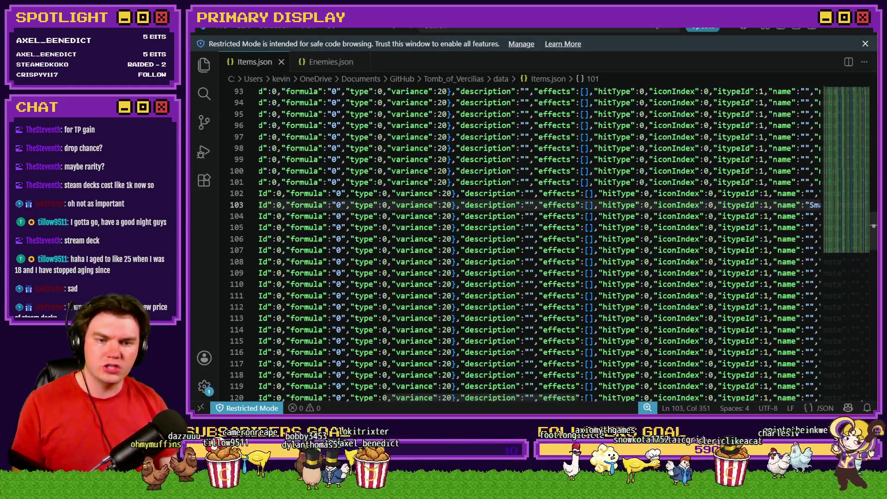
left_click_drag(525, 398, 770, 397)
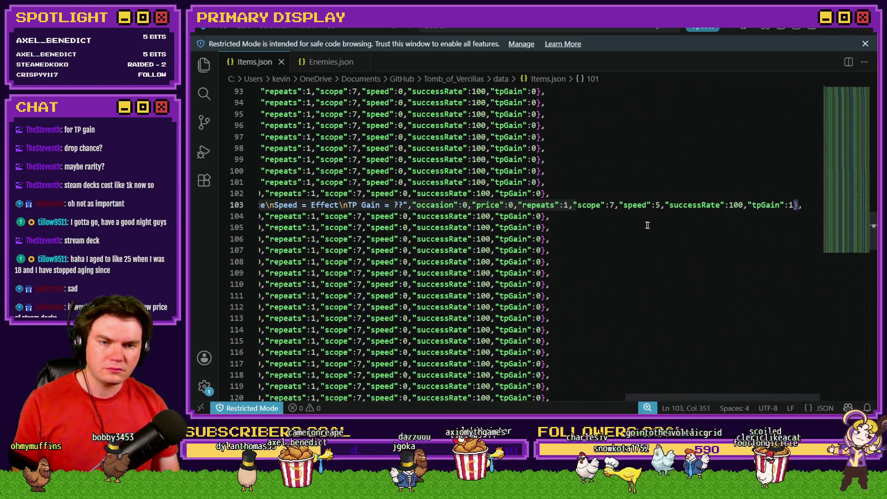
key("alt+Tab")
key("alt+Tab")
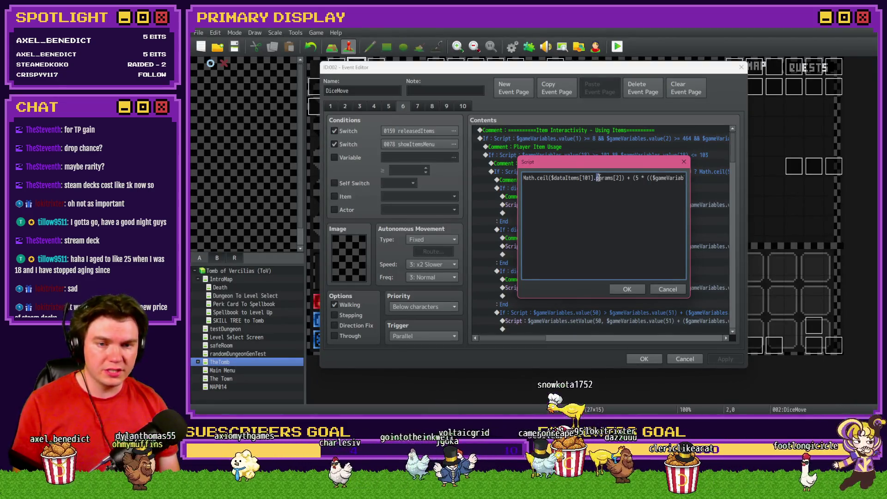
Replace params[2] with speed in the Small Health Potion script and confirm it.
left_click_drag(596, 178, 624, 177)
type("speed")
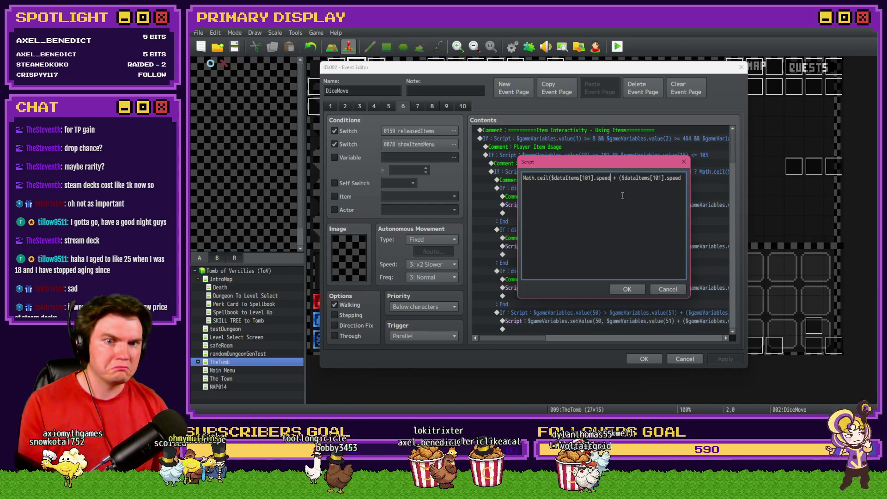
mouse_move(631, 164)
left_mouse_down()
mouse_move(539, 233)
mouse_move(508, 241)
mouse_move(590, 138)
left_mouse_up()
left_click(583, 263)
Open the next potion script, then save the event and launch a playtest.
left_click_drag(529, 342, 586, 341)
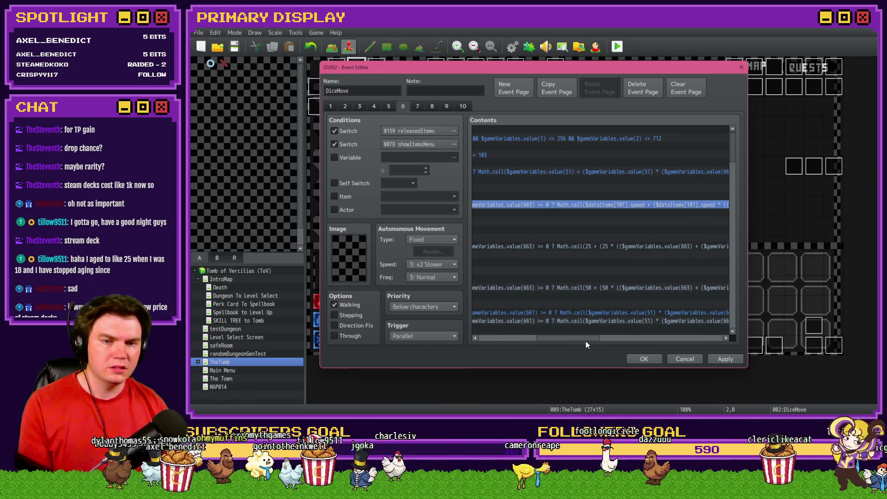
left_click_drag(586, 341, 626, 341)
double_click(642, 202)
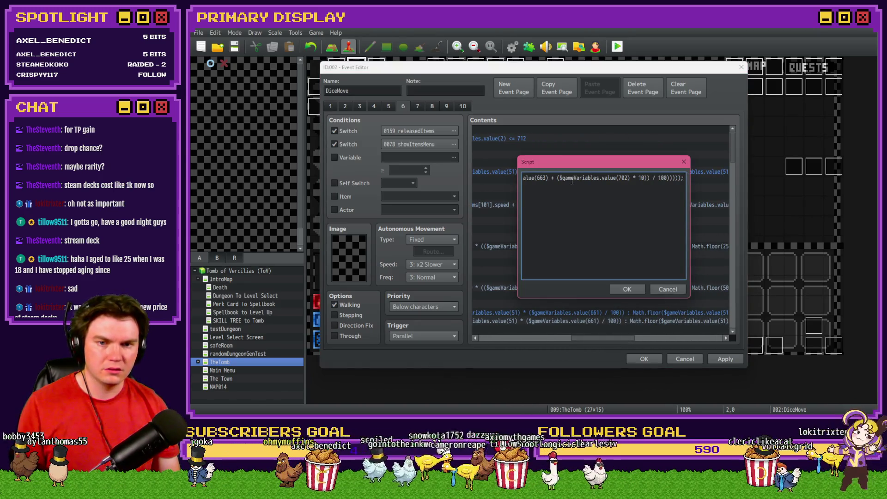
key("Home")
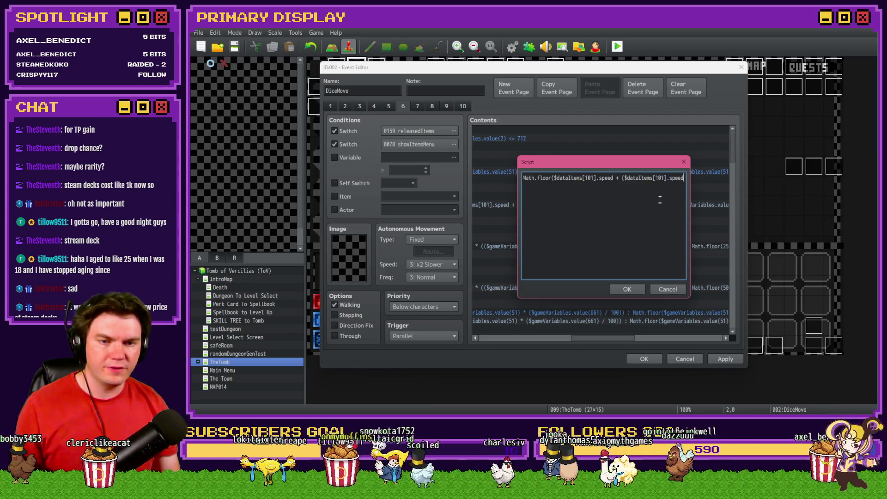
left_click(656, 361)
left_click(617, 46)
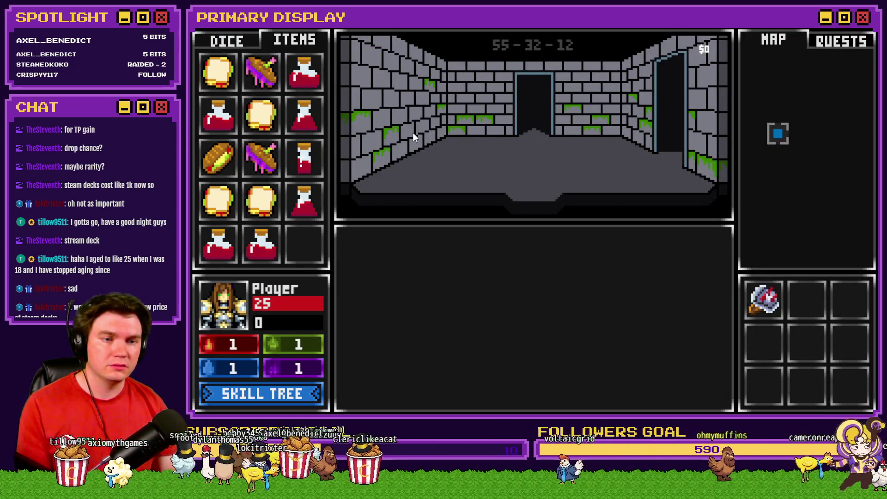
Walk into the first battle, draw two cards and drink the small healing potion.
key("Up")
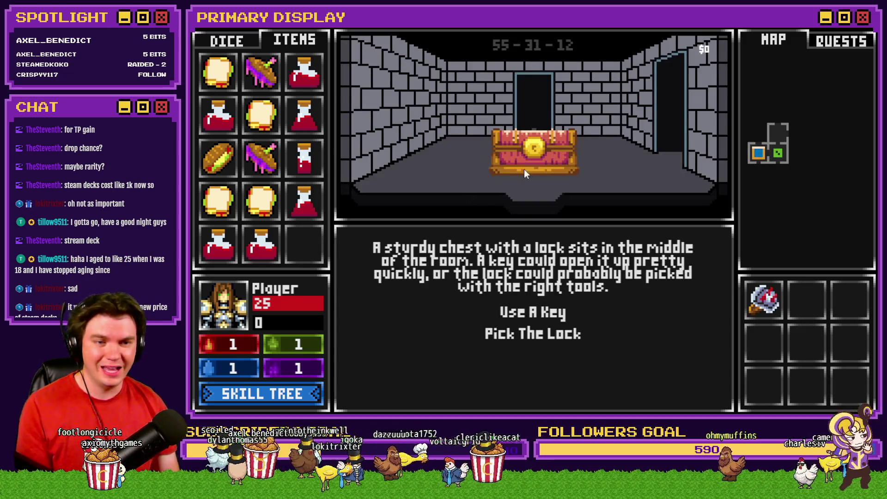
key("Right")
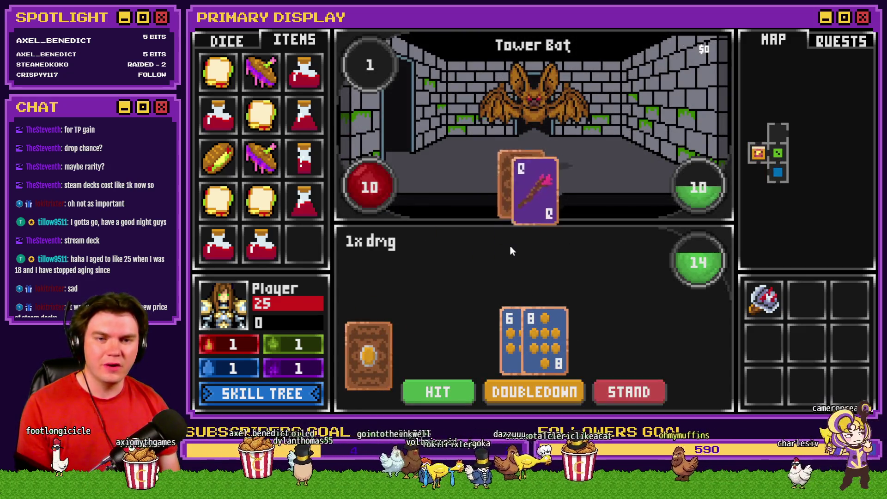
left_click(457, 389)
left_click(455, 387)
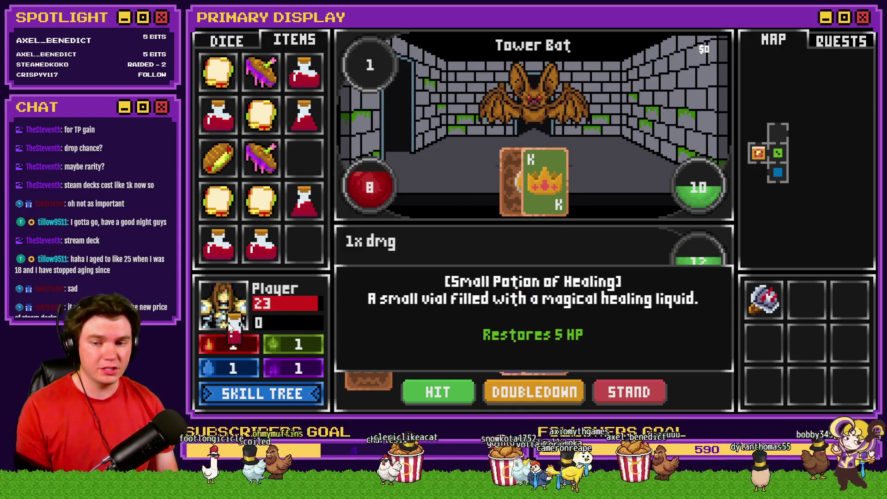
left_click(310, 162)
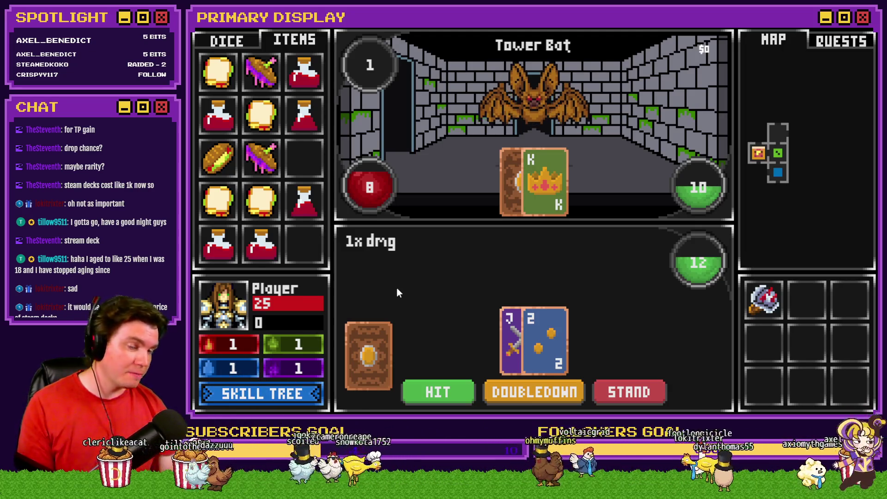
Keep drawing cards to win the Slime fight, then show the item inventory.
left_click(426, 390)
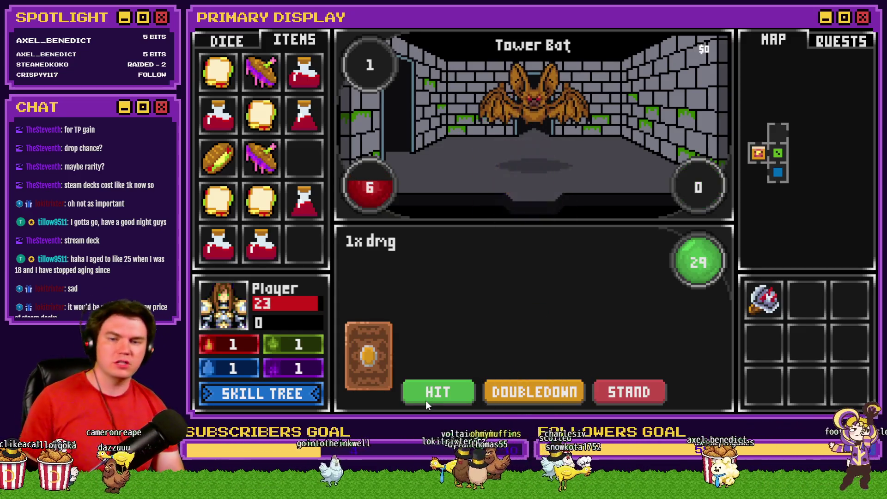
left_click(431, 393)
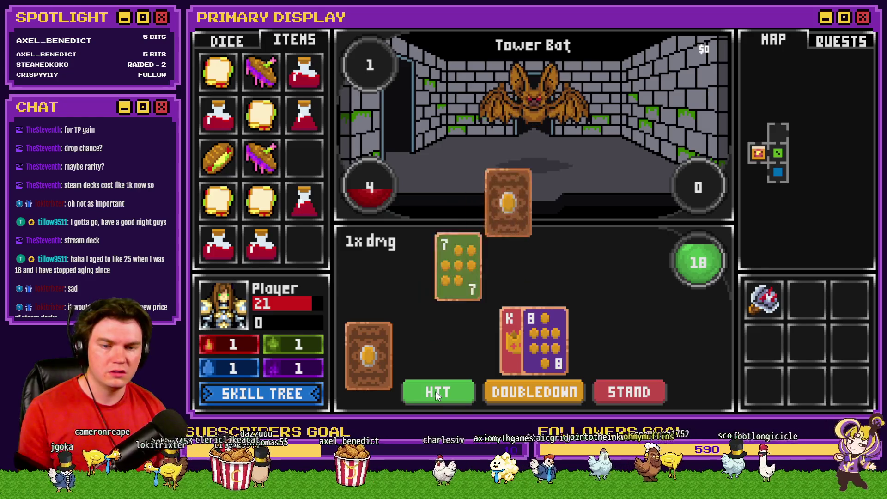
left_click(435, 392)
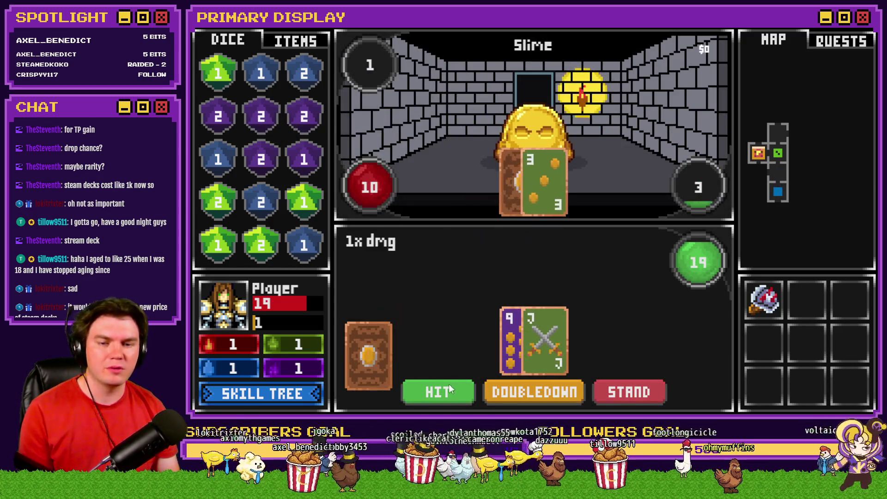
left_click(442, 391)
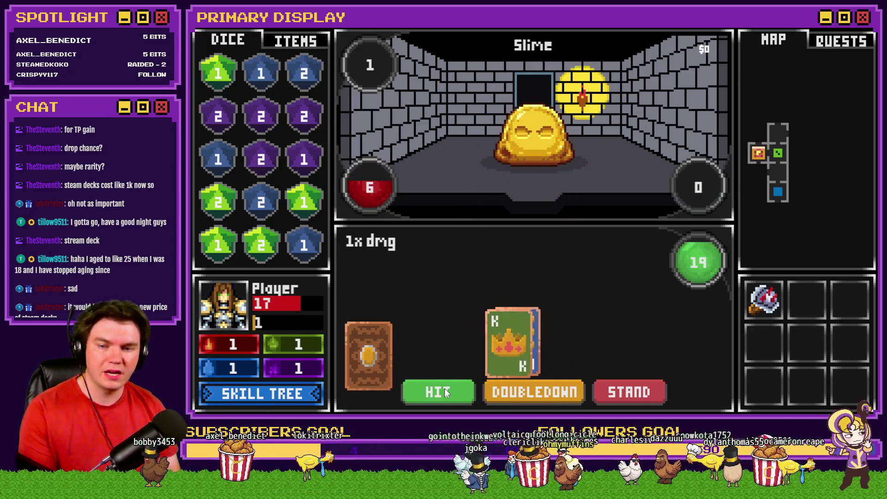
left_click(445, 387)
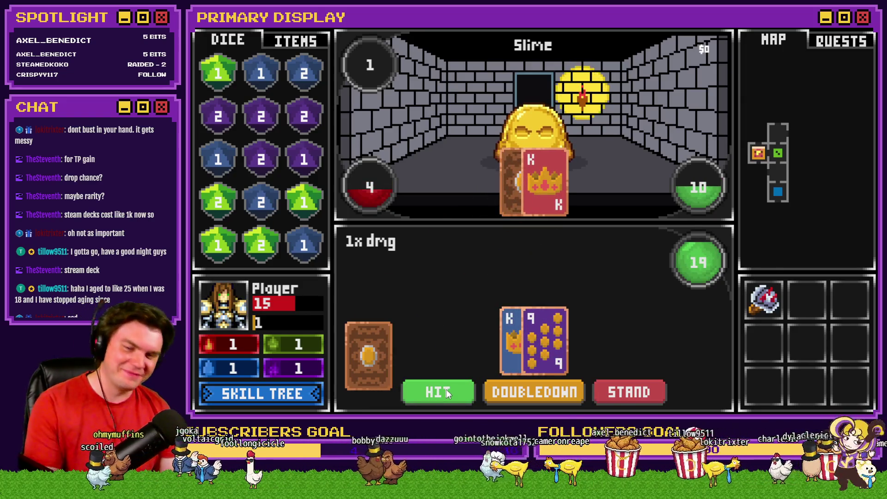
left_click(445, 389)
left_click(445, 390)
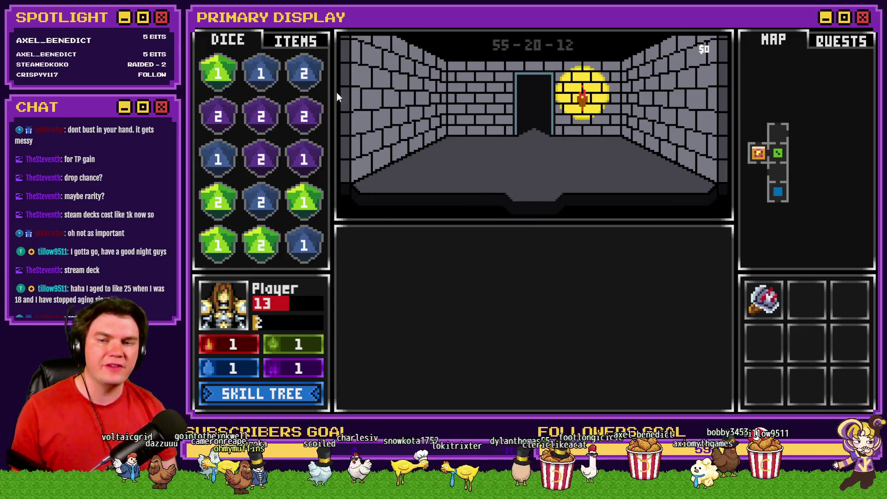
left_click(286, 40)
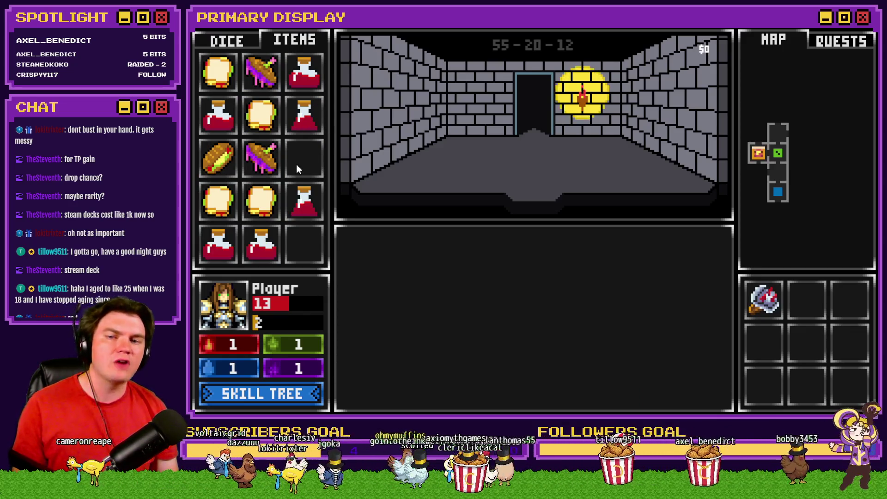
Pick the Divine Wisdom hat perk card, view the items, and move into the next encounter.
left_click(394, 152)
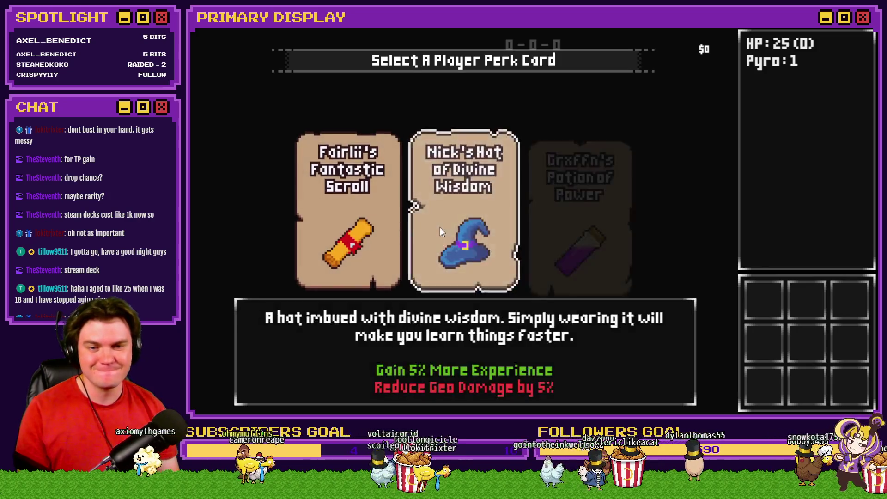
left_click(441, 226)
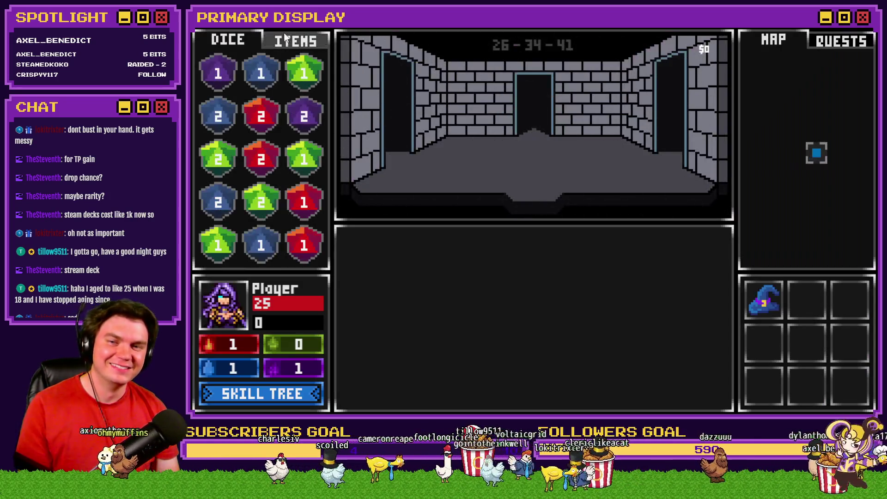
left_click(284, 40)
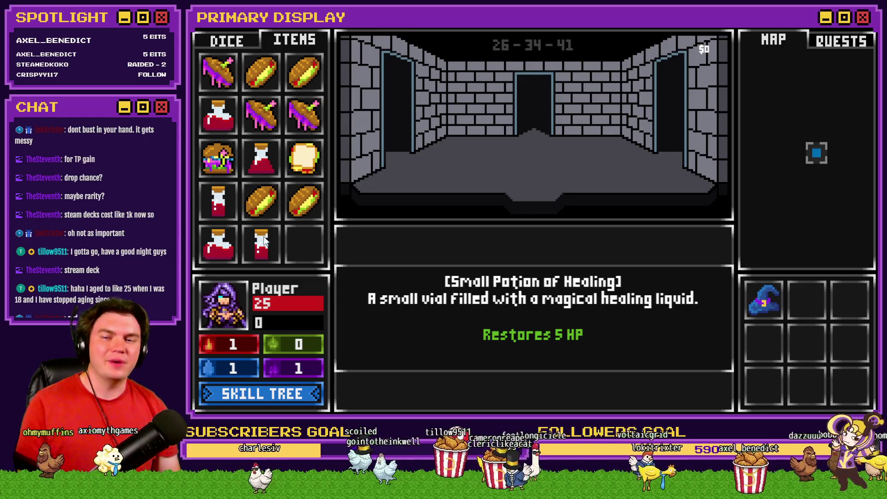
key("w")
Fight the Tower Bat, use the Small Potion of Healing to go from 19 to 24 HP, and end the playtest.
left_click(502, 349)
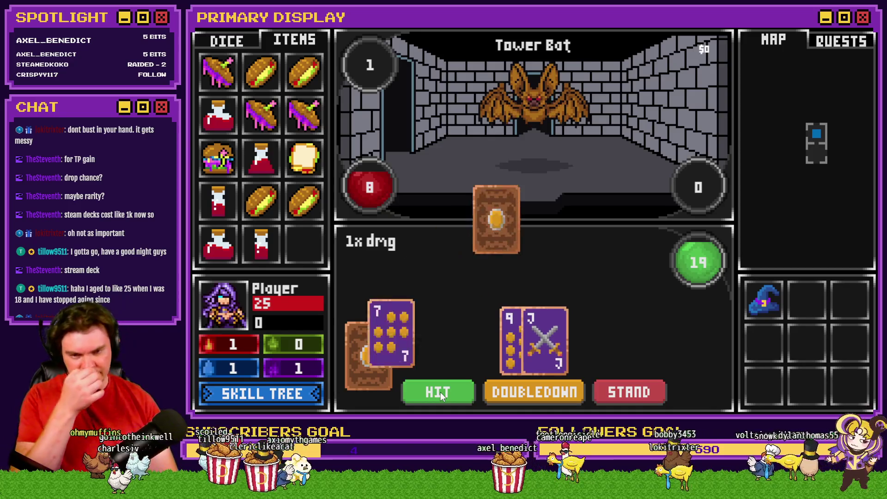
left_click(440, 393)
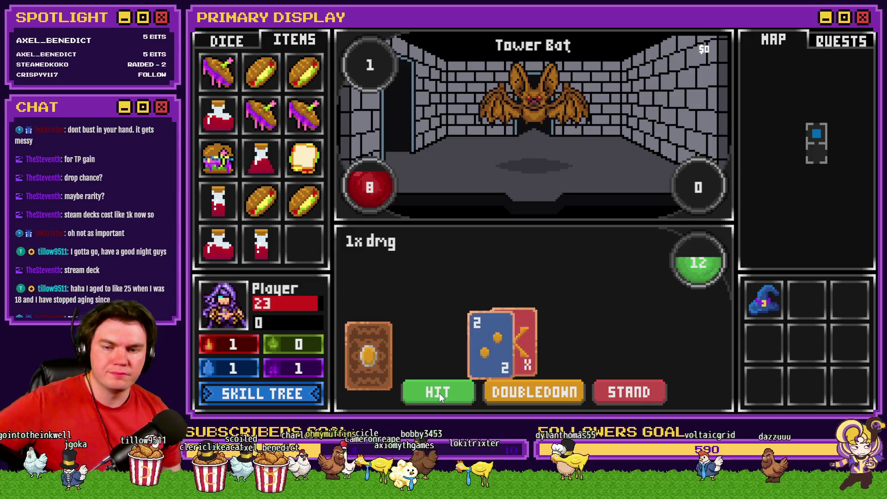
left_click(441, 393)
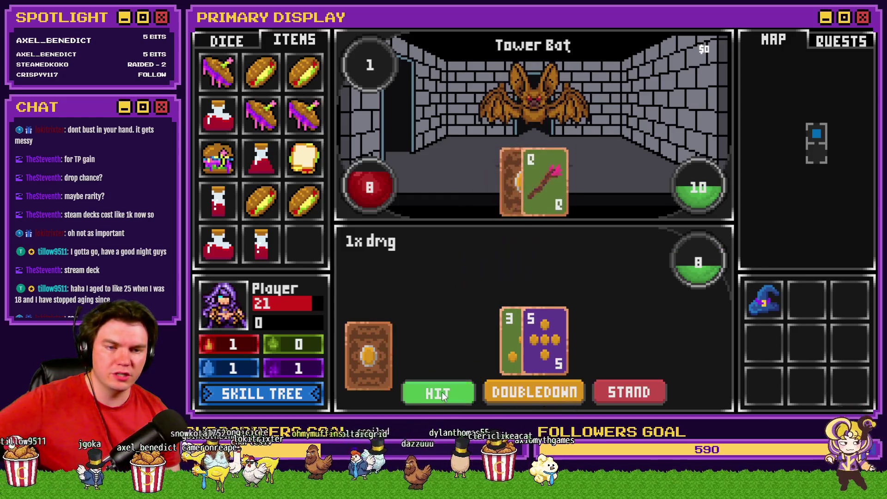
left_click(442, 392)
left_click(442, 392)
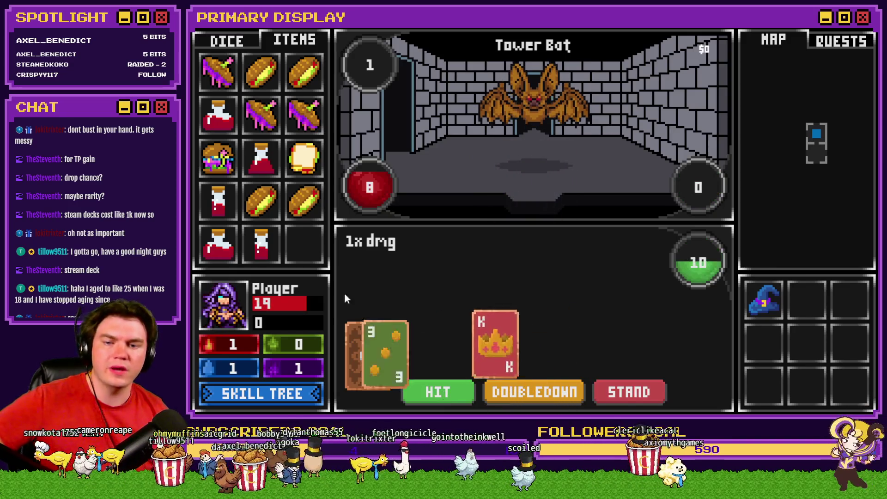
left_click_drag(229, 196, 237, 289)
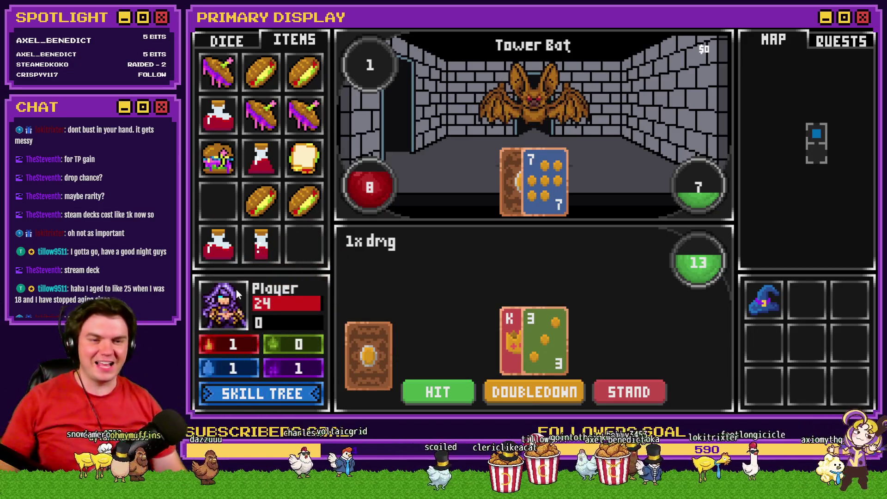
key("alt+F4")
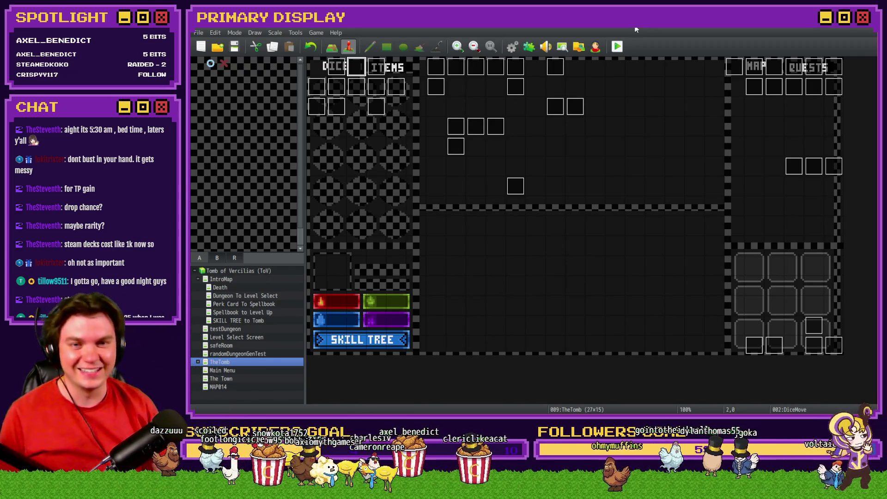
left_click(513, 47)
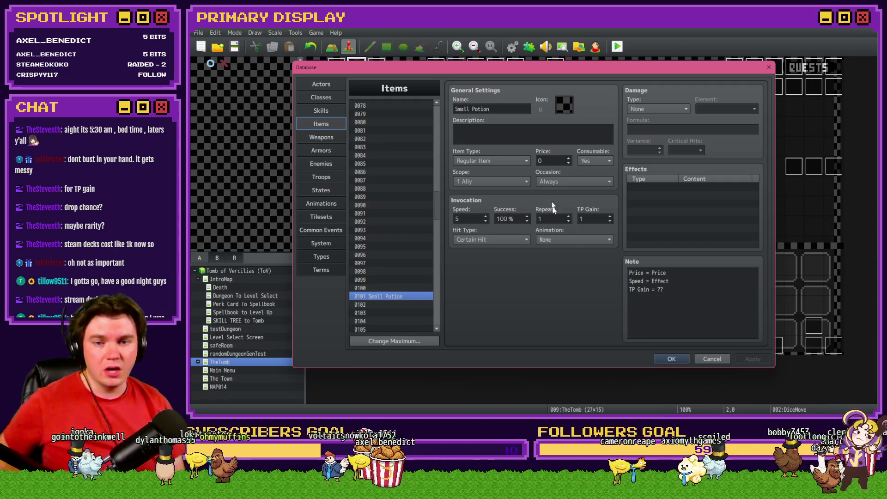
left_click(675, 356)
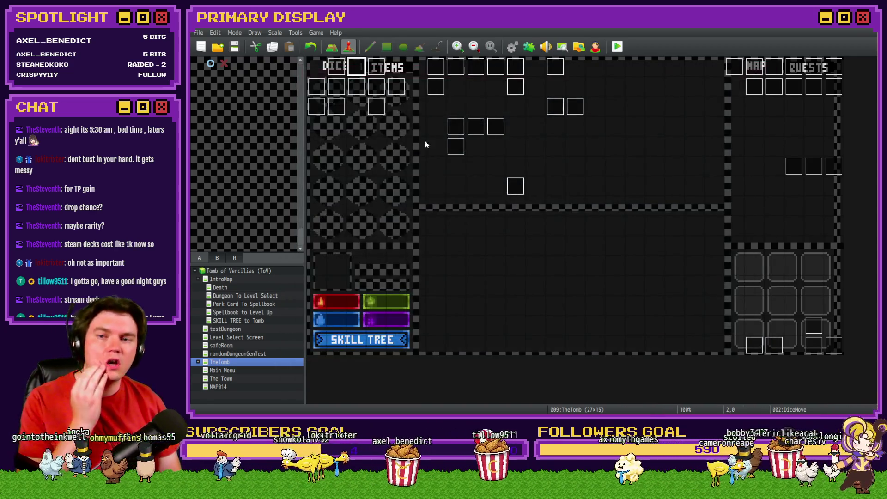
double_click(356, 70)
On event page 6, rewrite the +25 HP Medium Health Potion script to use $dataItems[102].speed.
left_click(392, 107)
left_click(397, 104)
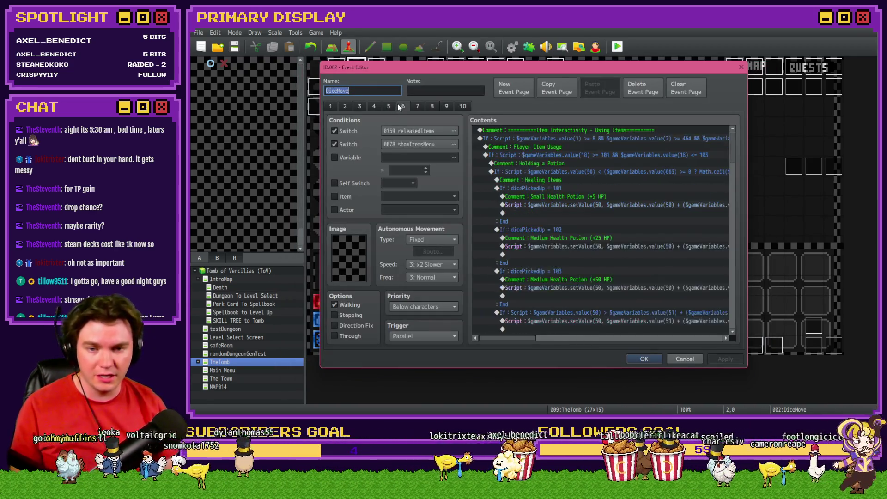
double_click(589, 204)
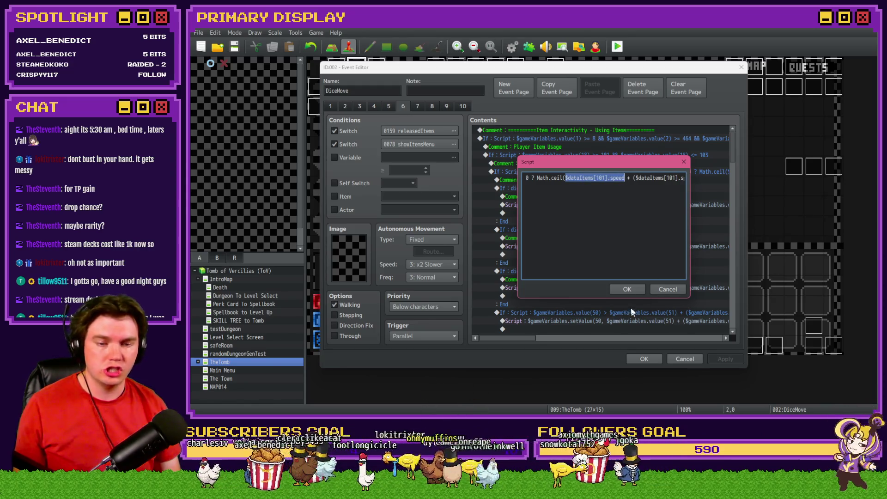
left_click(627, 289)
double_click(631, 246)
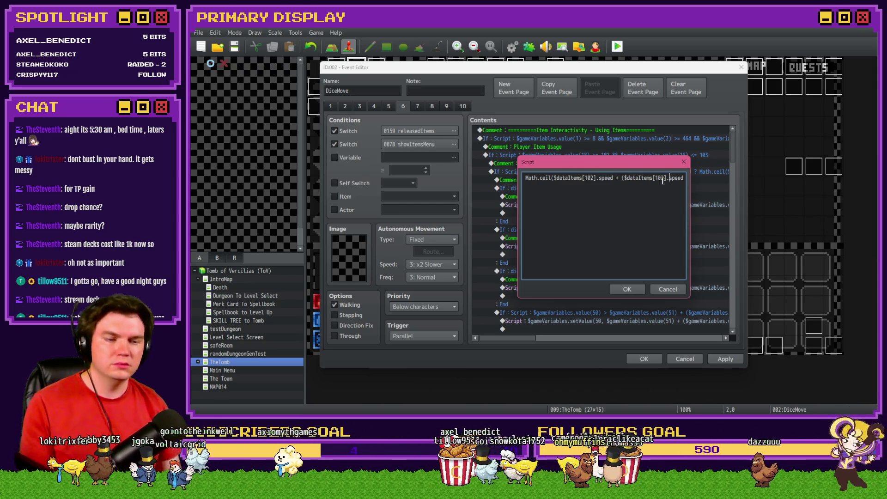
type("* (($gameVar")
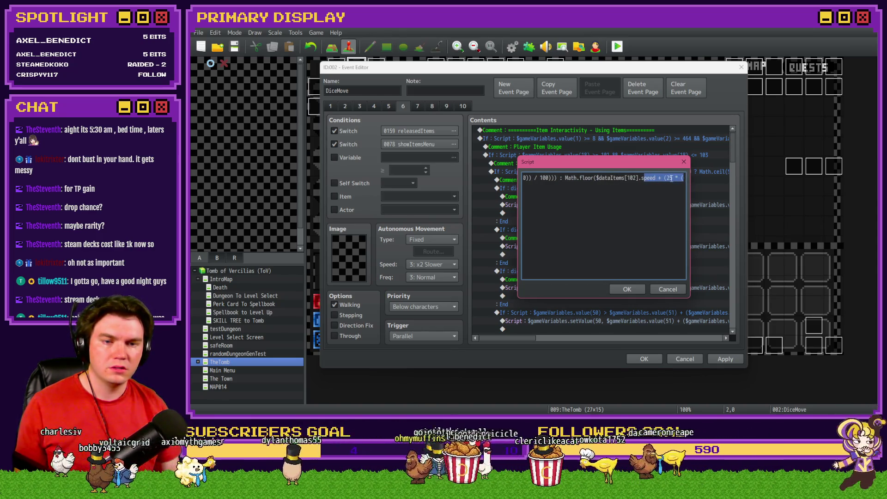
left_click(629, 288)
Replace the 50 values in the +50 HP potion script with $dataItems[103].speed and apply the changes.
double_click(629, 289)
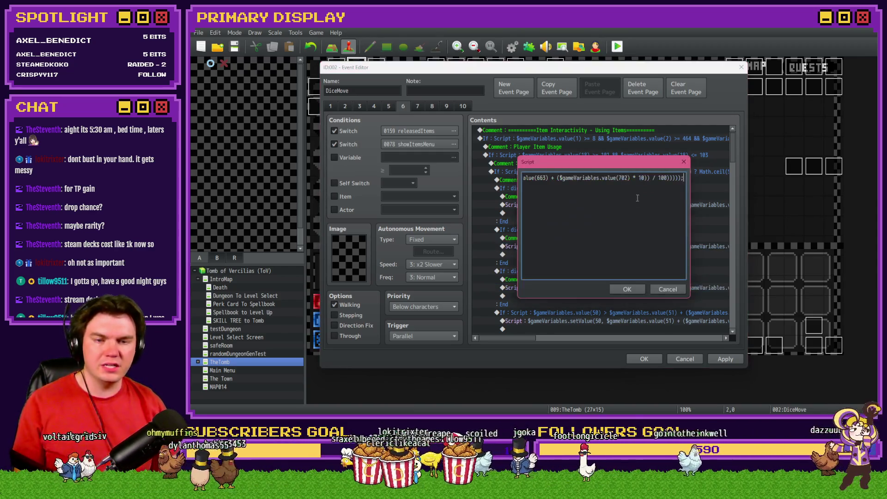
key("Home")
key("Right")
key("Right")
key("Right")
key("Right")
key("Right")
key("Right")
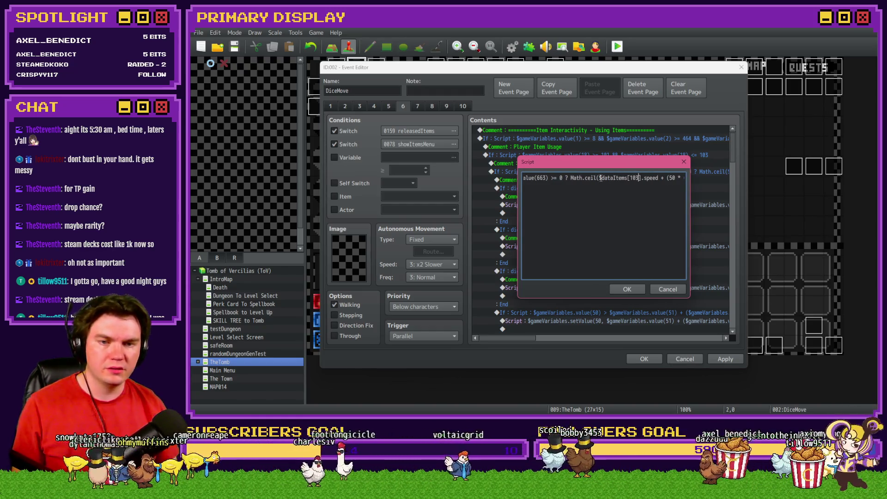
type("$dataItems[103].speed")
key("Right")
key("Right")
key("Right")
key("Right")
key("Right")
key("Right")
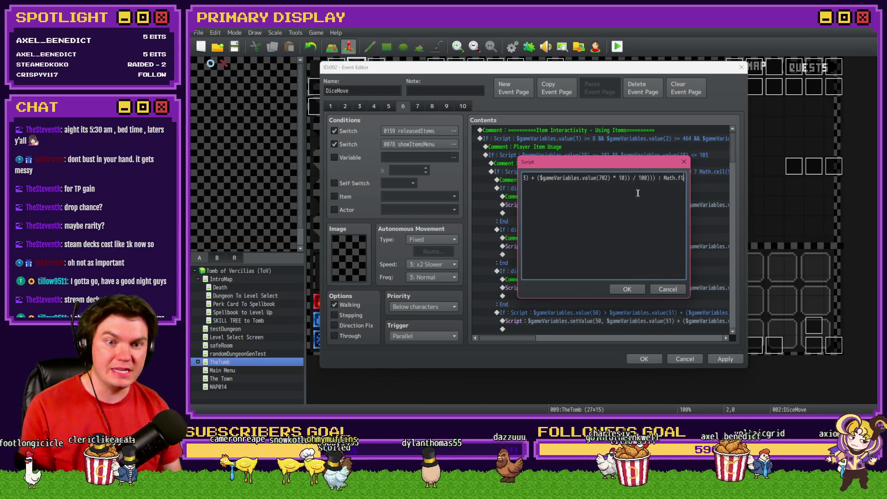
key("Left")
key("Left")
key("Left")
double_click(559, 178)
type("$dataItems[103].speed")
left_click(627, 289)
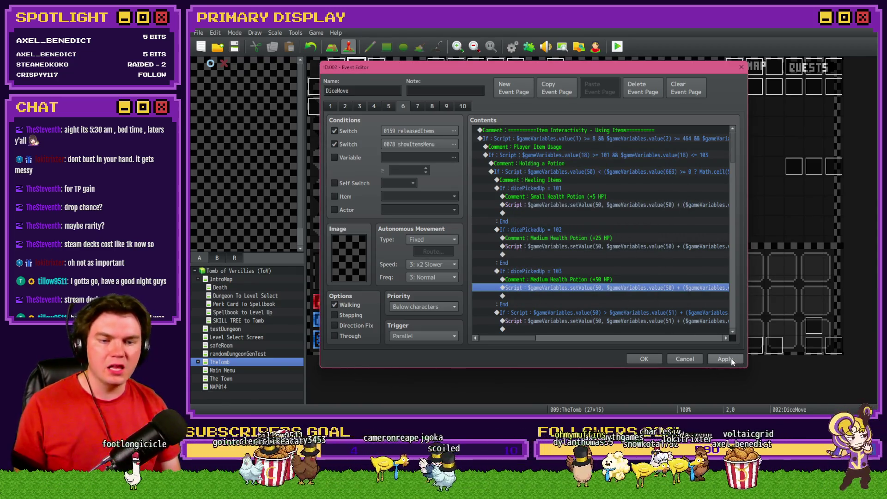
left_click(726, 359)
scroll(587, 293, "down", 5)
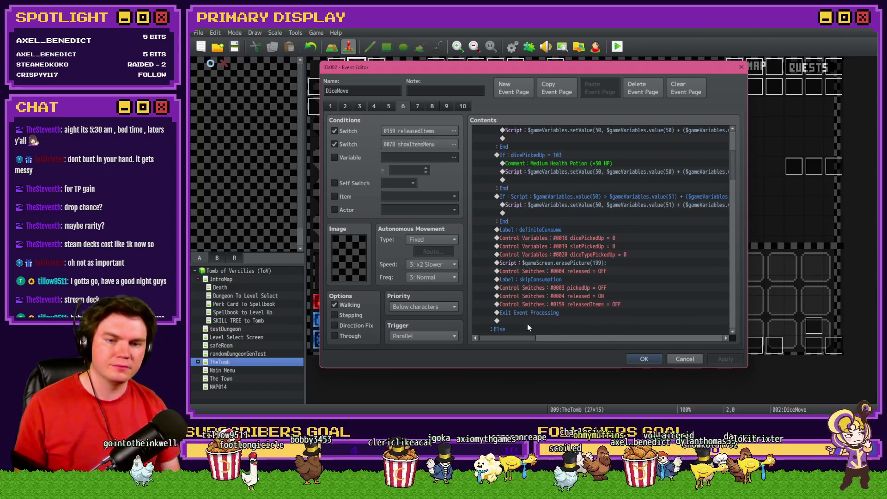
Review the remaining DiceMove commands, then close the Event Editor with its changes kept.
mouse_move(522, 340)
left_mouse_down()
mouse_move(656, 336)
mouse_move(507, 331)
left_mouse_up()
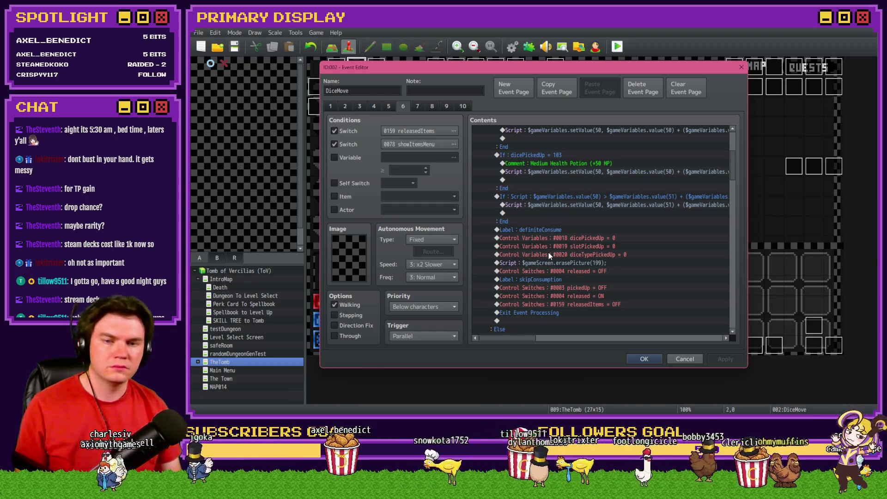
scroll(550, 252, "down", 5)
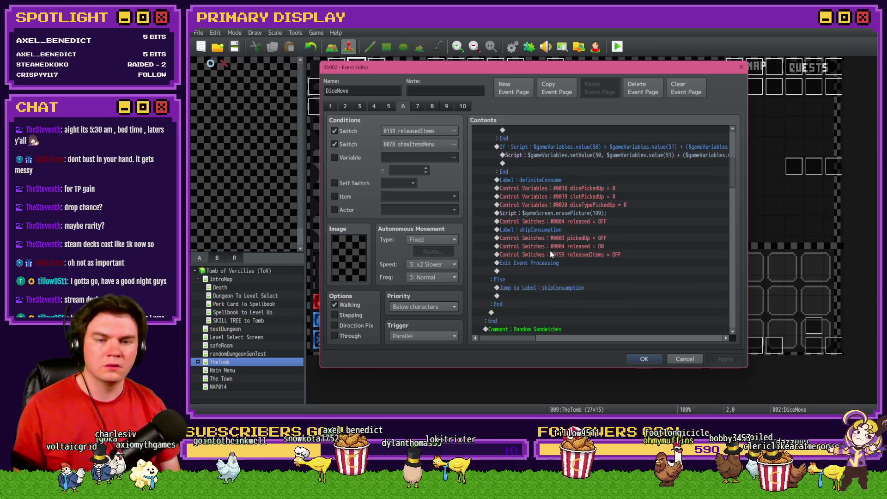
scroll(551, 251, "down", 2)
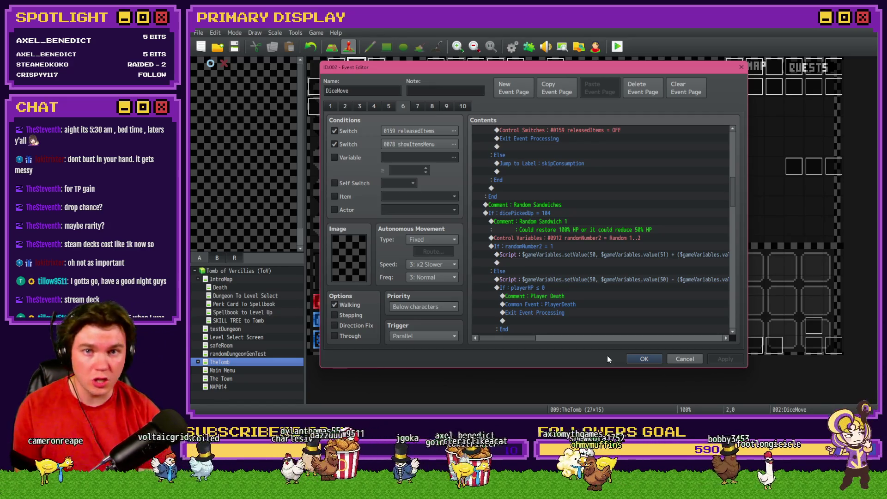
left_click(644, 360)
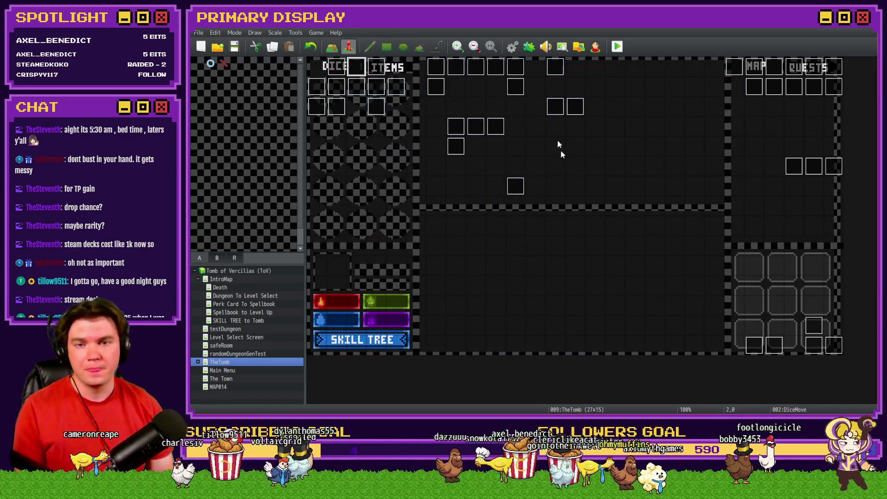
In the Items database, paste Small Potion into entry 0102 and rename it Medium Potion.
left_click(512, 46)
left_click_drag(437, 207, 437, 215)
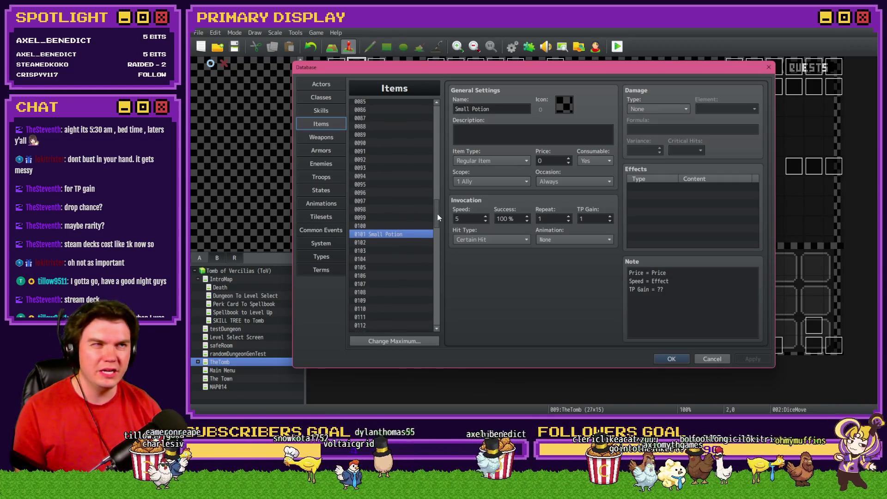
left_click(398, 242)
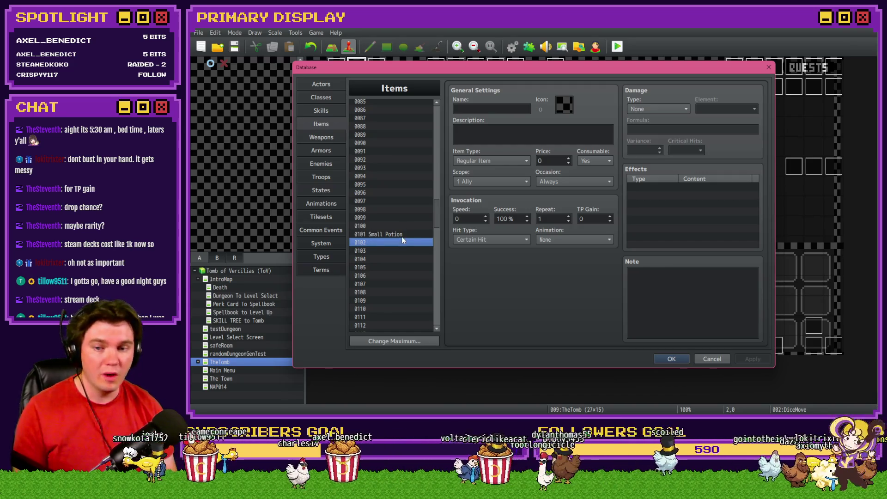
key("ctrl+v")
triple_click(464, 107)
double_click(465, 109)
type("Me")
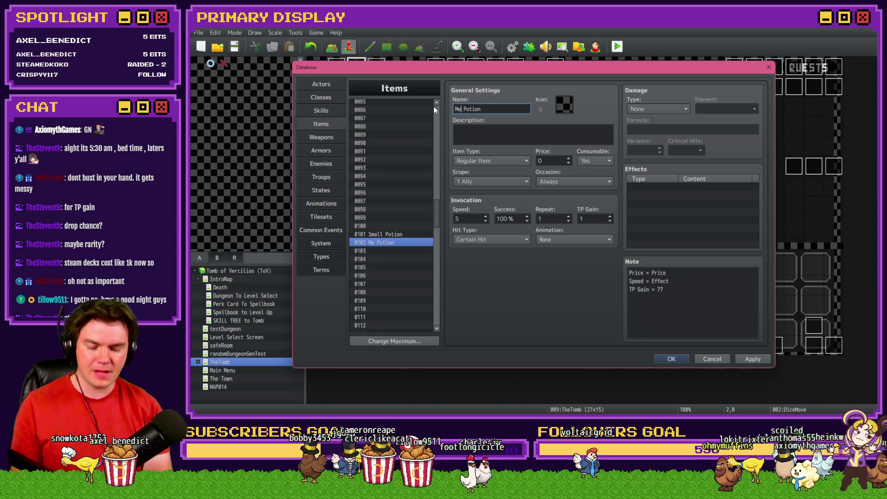
type("dium")
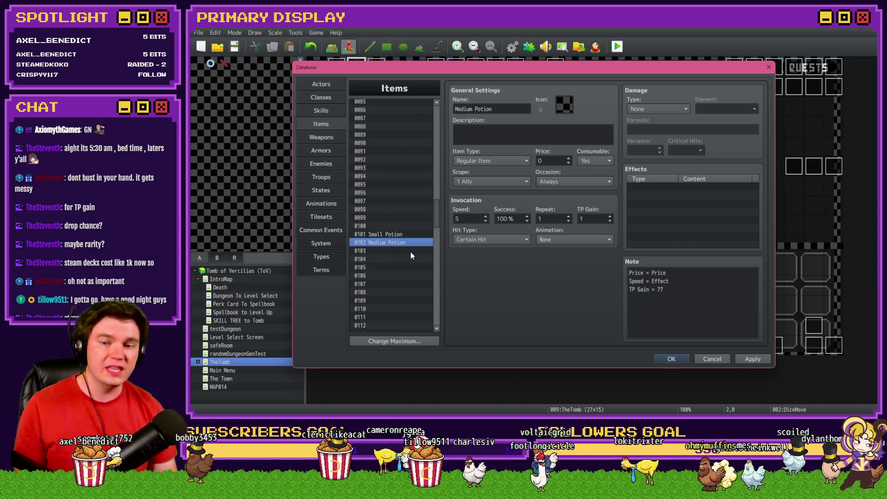
Paste Medium Potion into entry 0103 and rename it Large Potion.
left_click(410, 251)
key("ctrl+v")
double_click(464, 109)
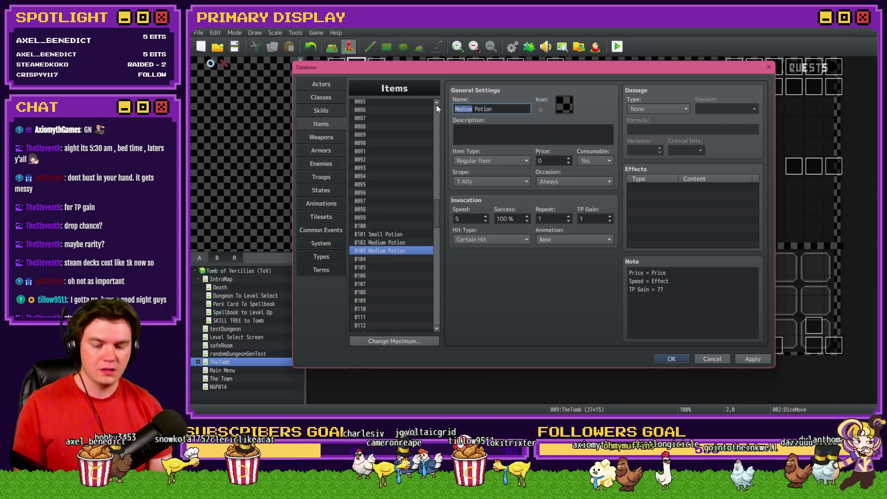
type("Large")
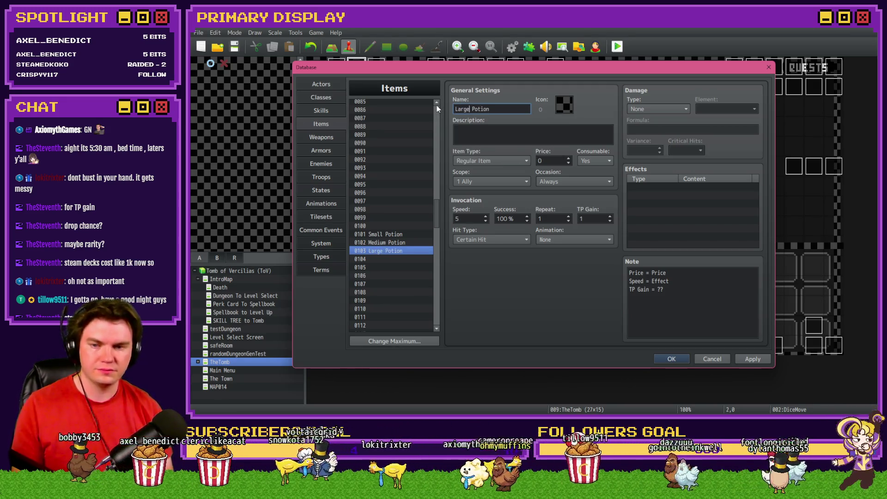
left_click(387, 251)
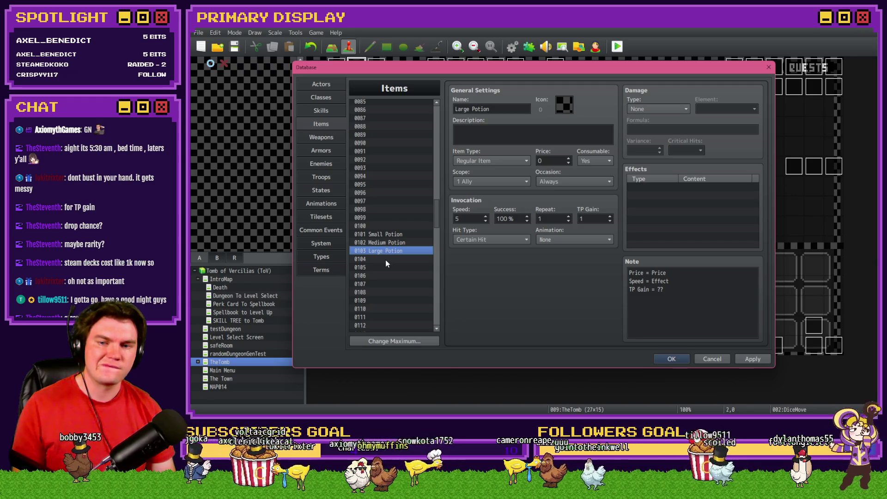
Name entry 0104 Potion and review the Small, Medium, Large and Potion entries.
left_click(386, 261)
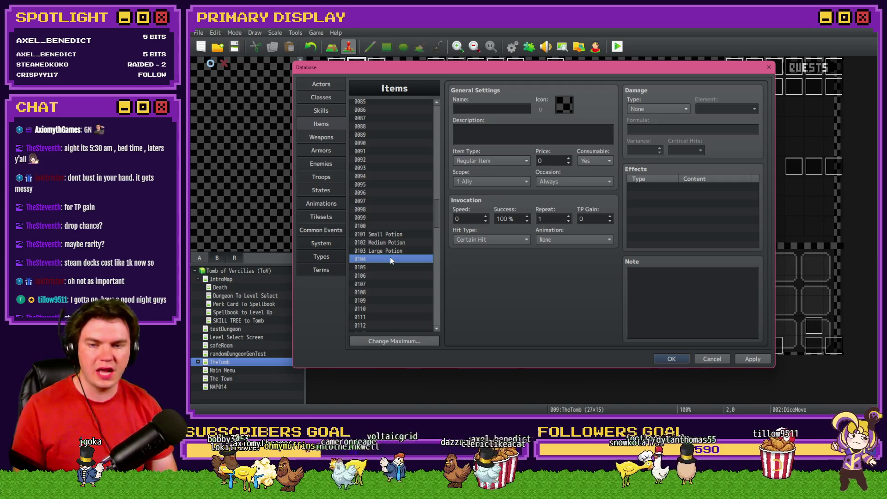
left_click(491, 107)
type("otion")
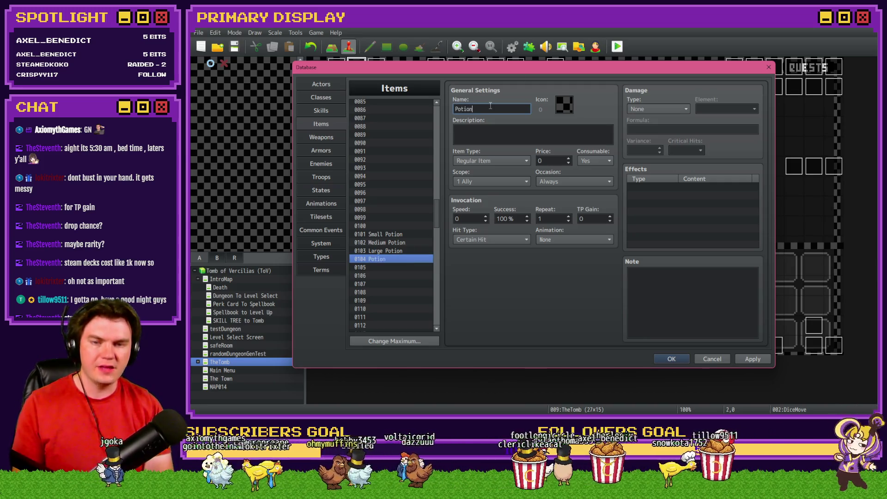
left_click(408, 235)
left_click(407, 240)
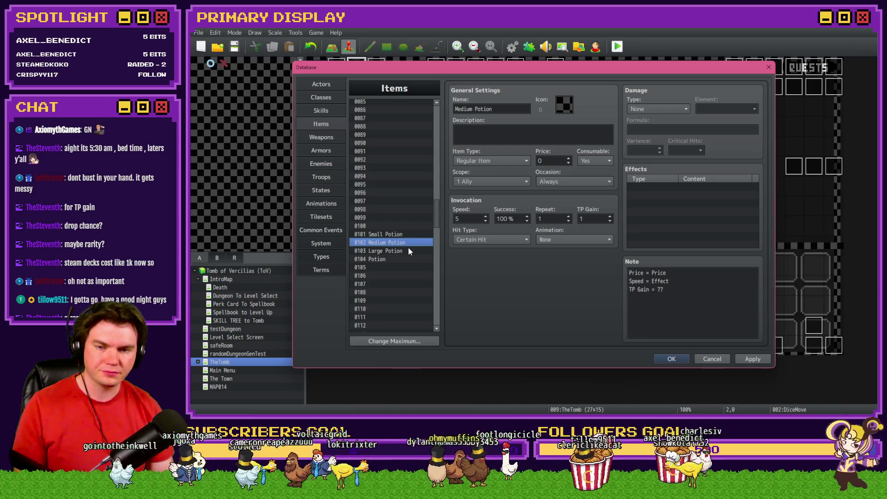
left_click(409, 249)
left_click(406, 260)
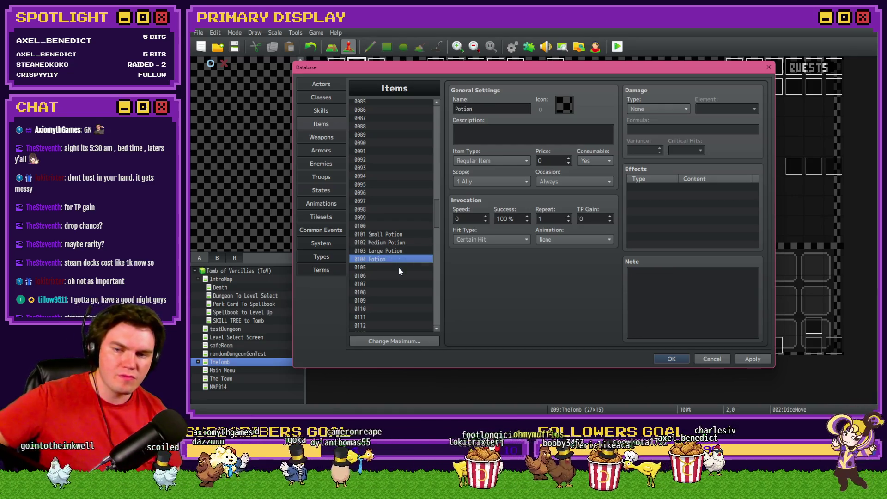
left_click(400, 268)
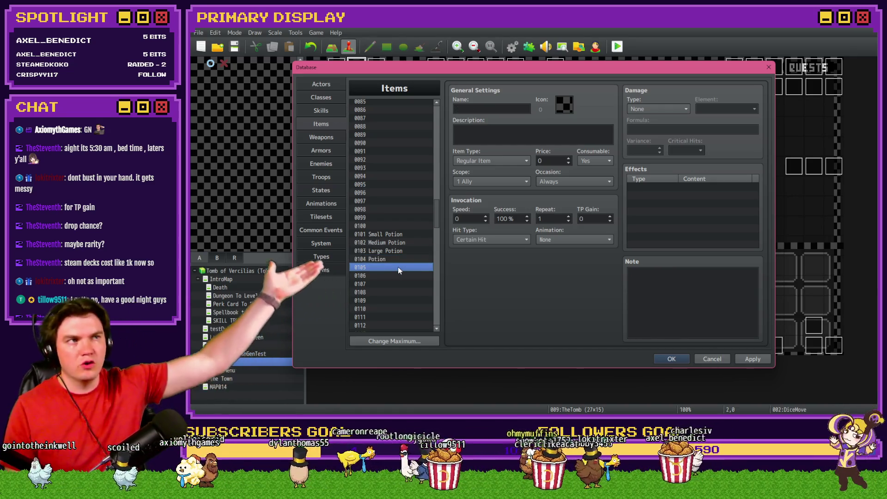
scroll(397, 267, "down", 3)
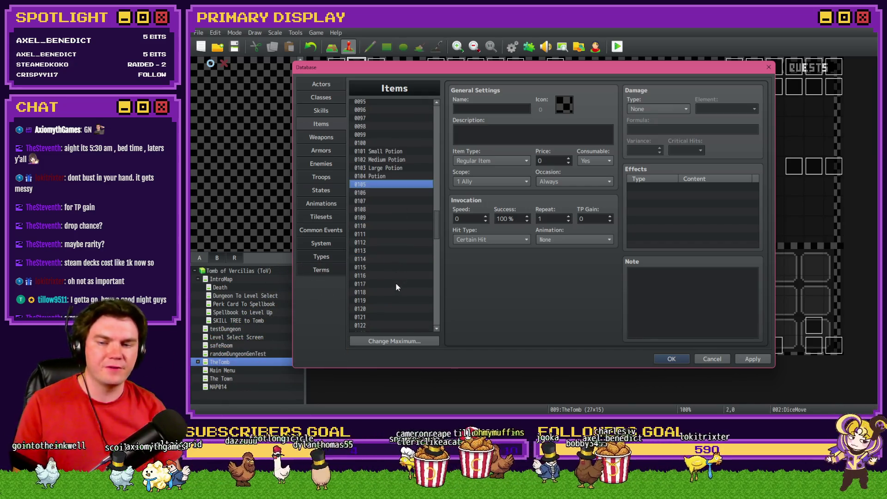
left_click(402, 178)
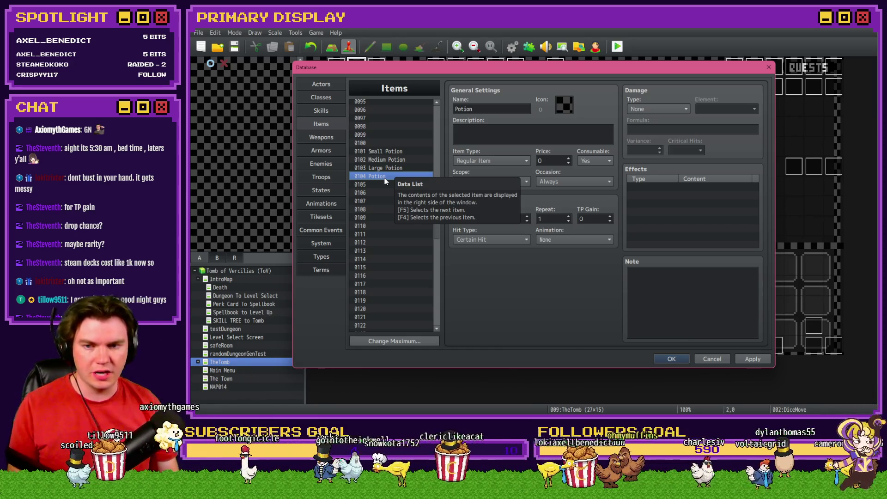
left_click(407, 159)
Name item entry 0100 ===CONSUMABLES=== as a section header.
left_click(405, 168)
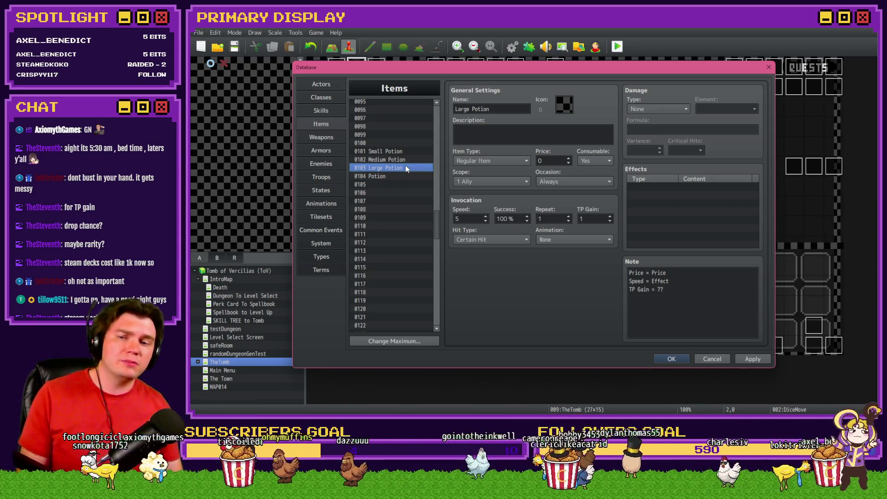
left_click(387, 143)
left_click(501, 109)
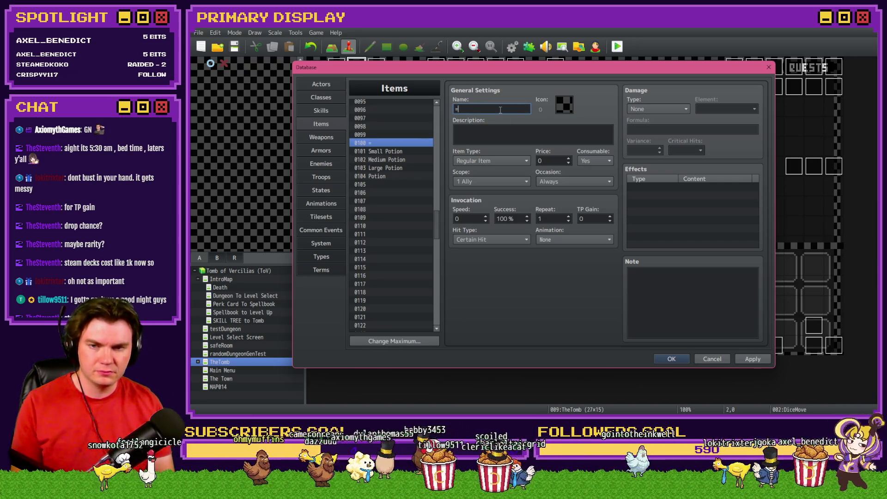
type("==")
type("C")
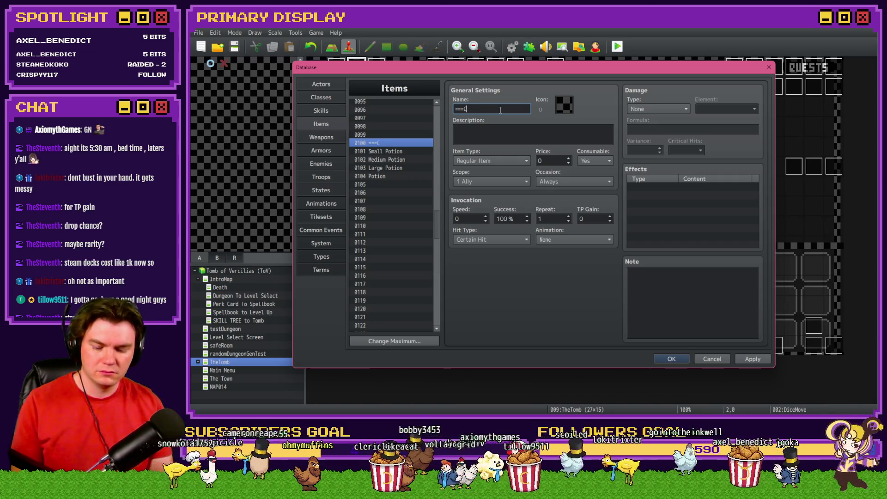
type("ONSUMABLES===")
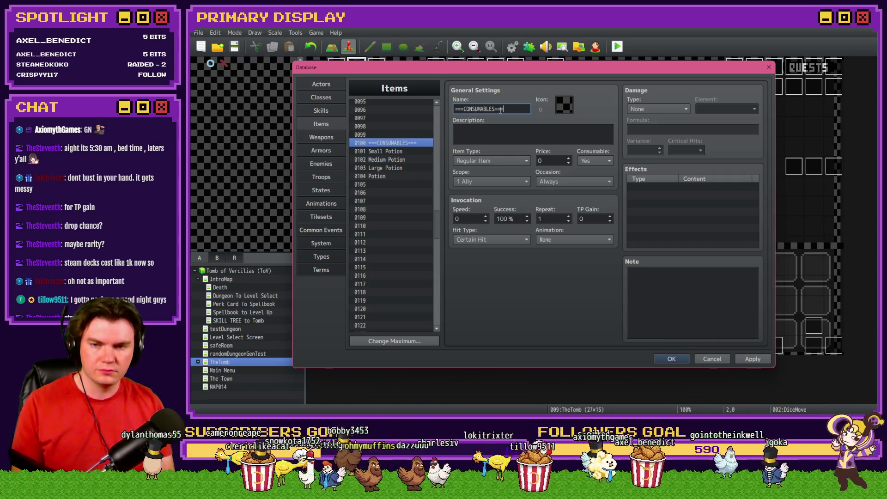
Delete the Potion entry 0104 so it is empty again.
left_click_drag(398, 151, 394, 185)
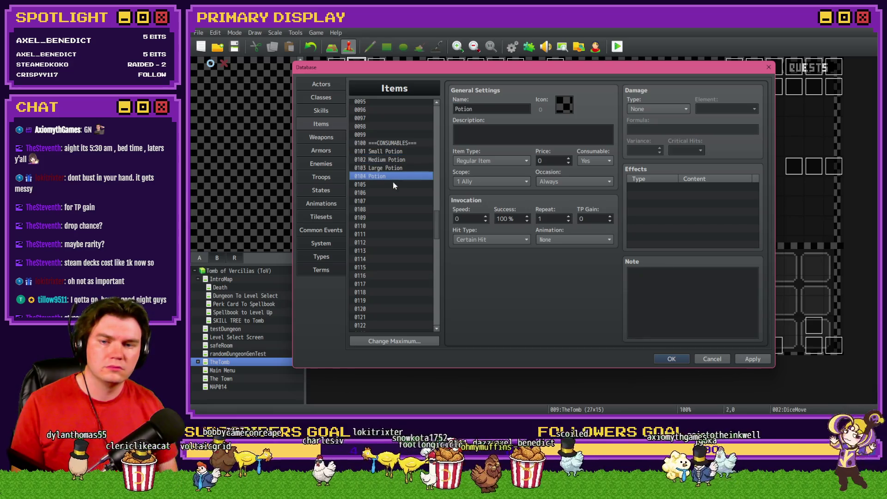
key("Delete")
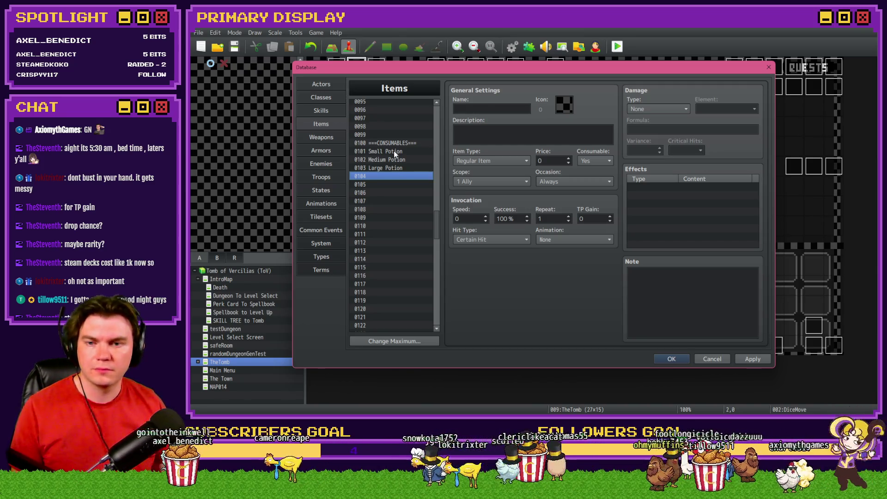
left_click(394, 168)
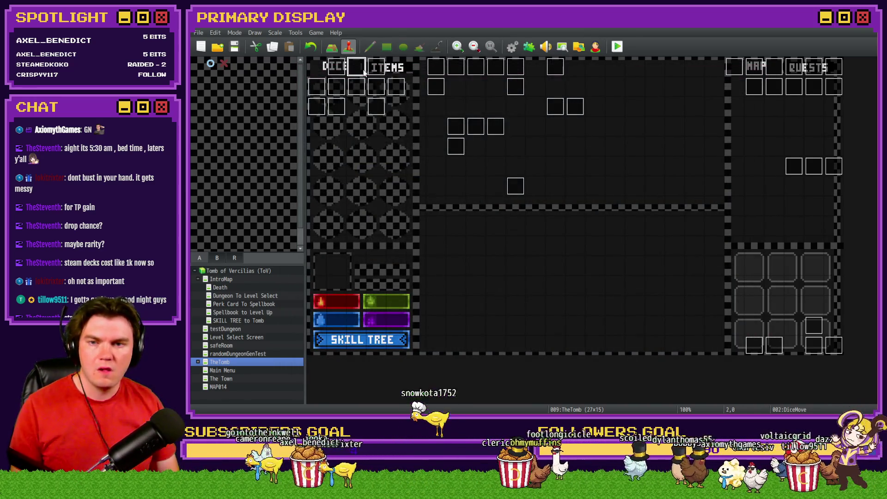
Reopen the DiceMove event on page 6 and scroll down to the Random Sandwich and Teleporter Gem branches.
double_click(356, 66)
left_click(402, 106)
scroll(647, 226, "down", 10)
scroll(651, 230, "down", 7)
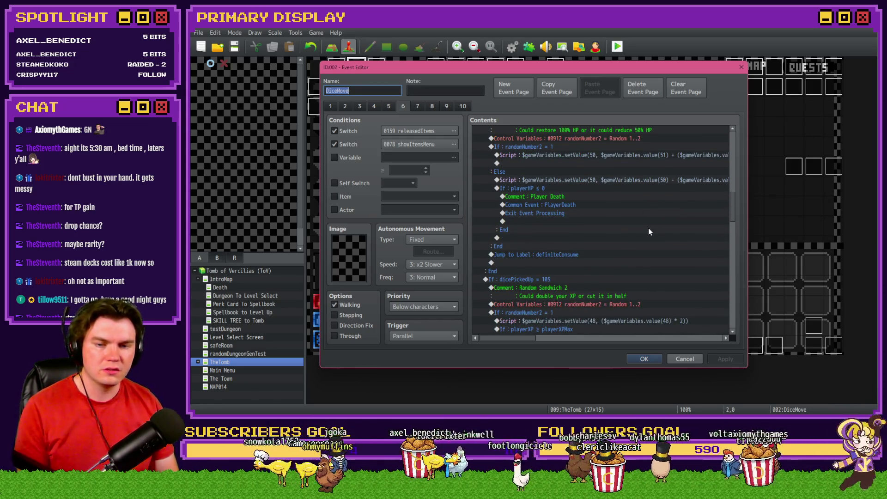
scroll(649, 231, "down", 7)
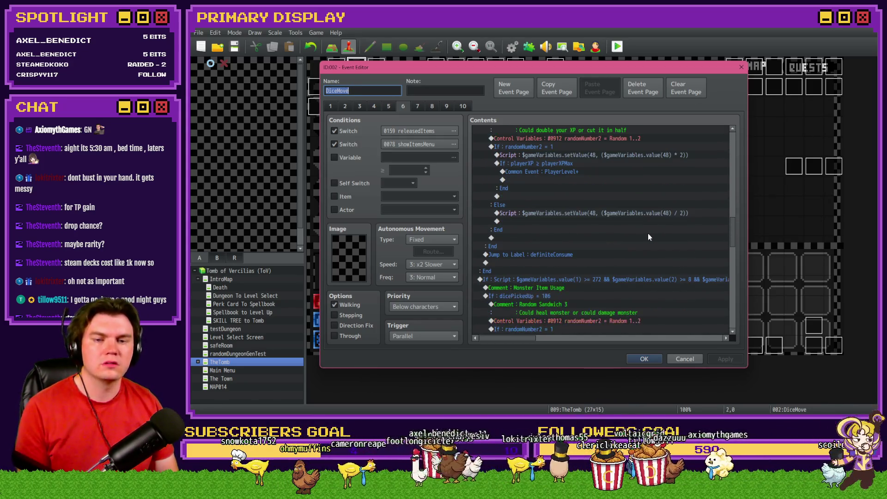
scroll(648, 235, "down", 2)
scroll(648, 237, "down", 6)
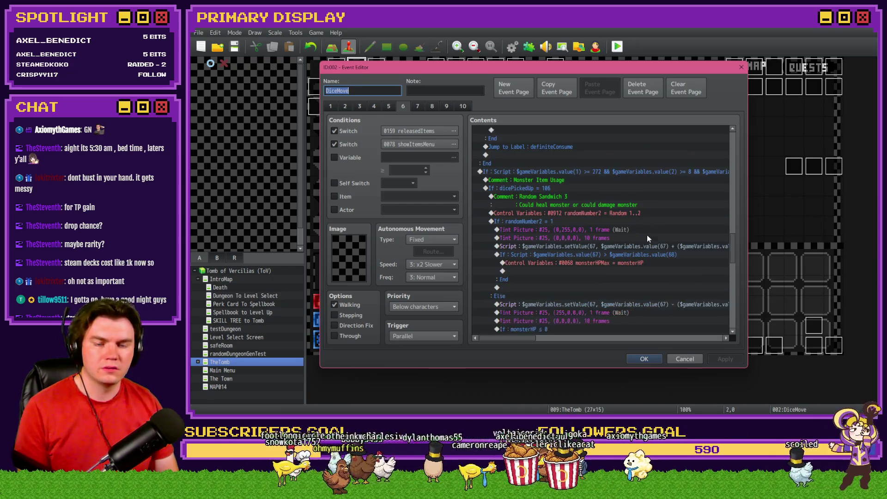
scroll(647, 236, "down", 8)
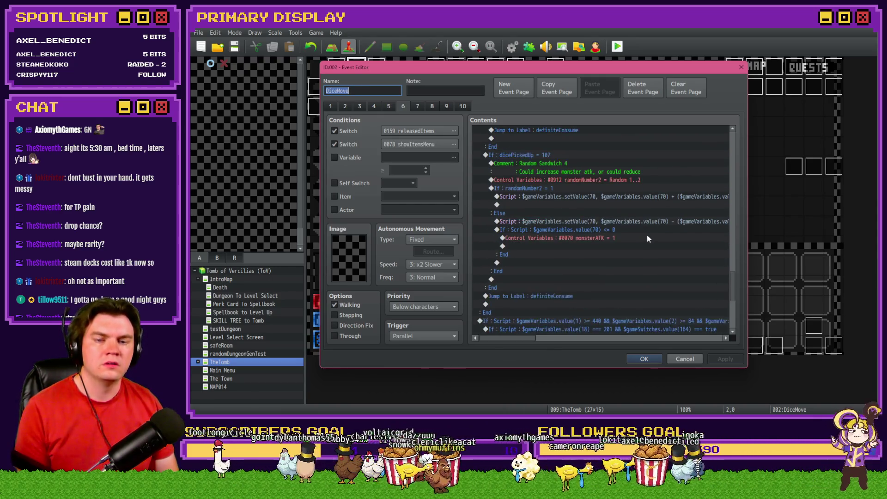
scroll(647, 237, "down", 2)
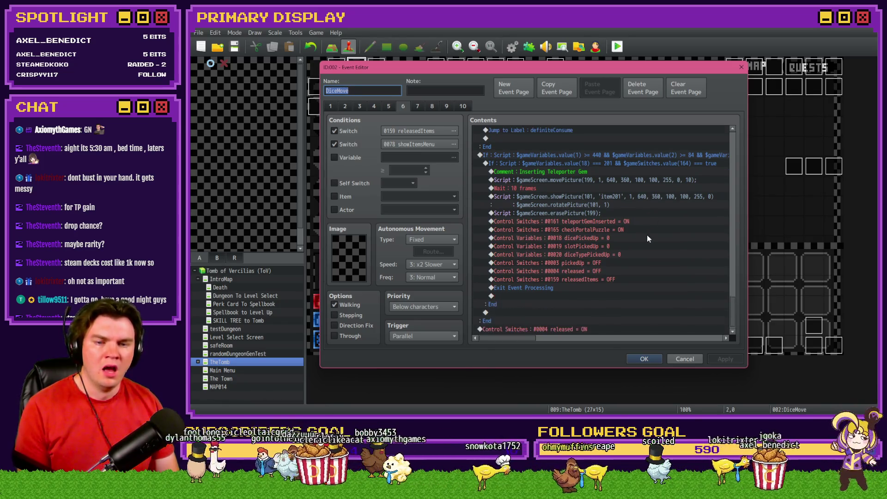
scroll(647, 238, "down", 1)
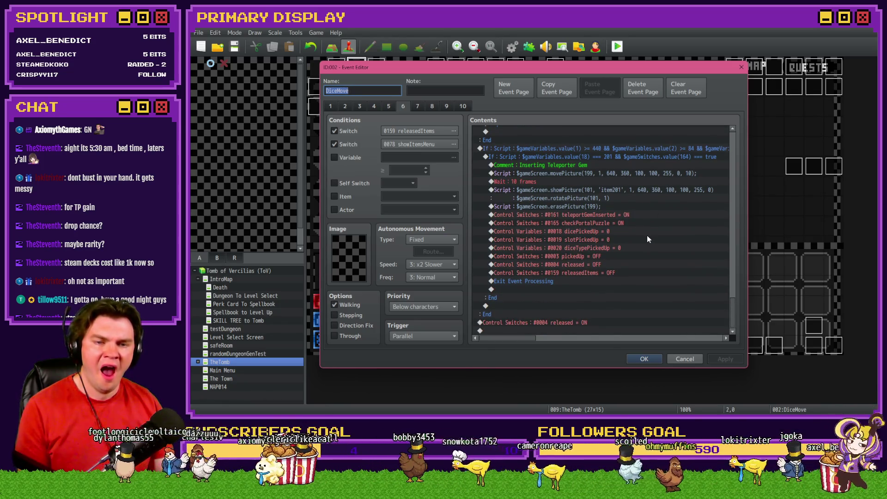
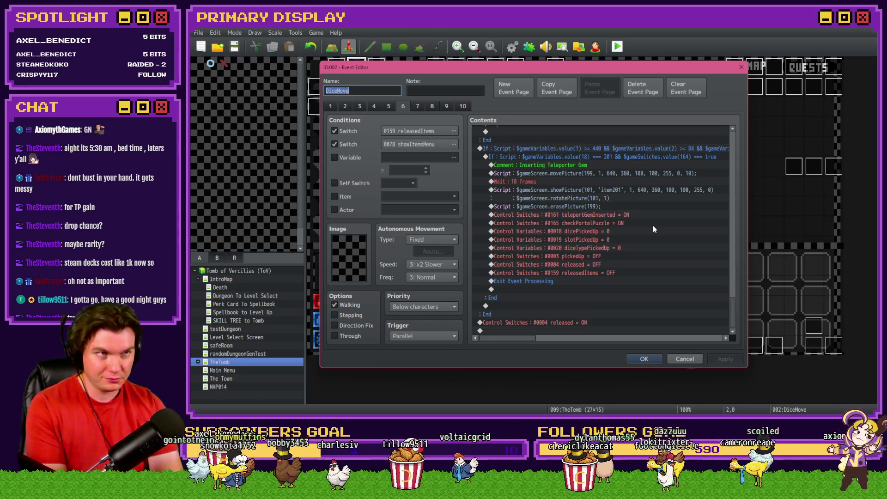
Confirm the DiceMove event edits, save the project, and bring up the Trello board.
left_click(645, 360)
left_click(235, 46)
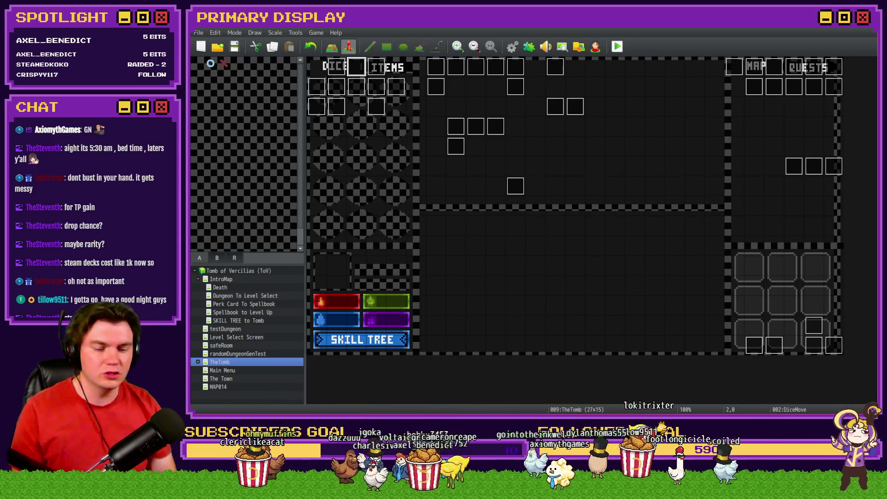
key("alt+Tab")
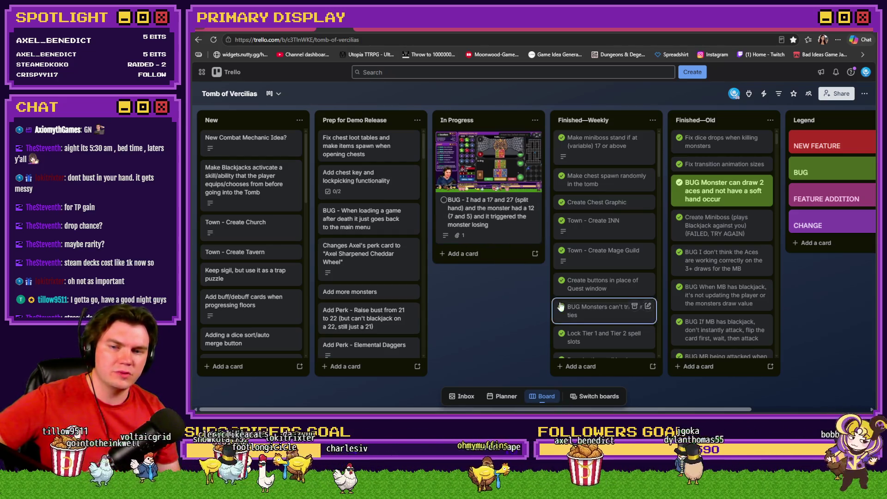
Open the In Progress split-hand bug card on Trello, then return to the TheTomb map.
left_click(504, 178)
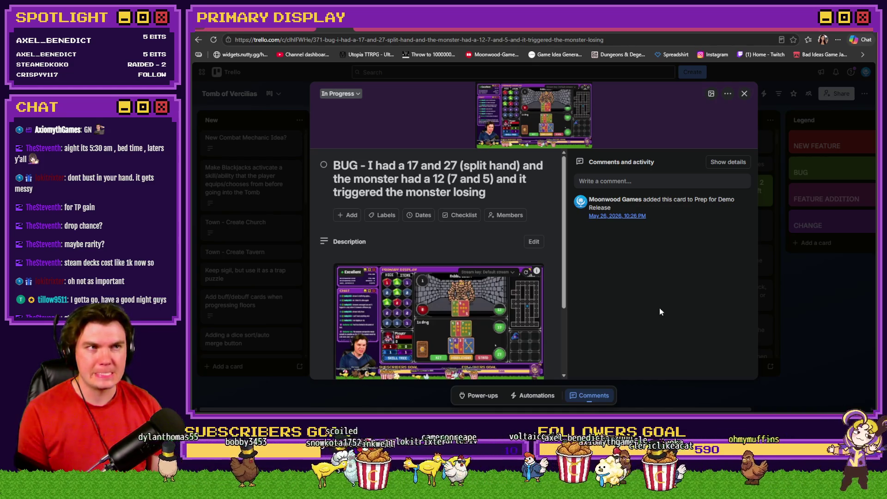
mouse_move(498, 111)
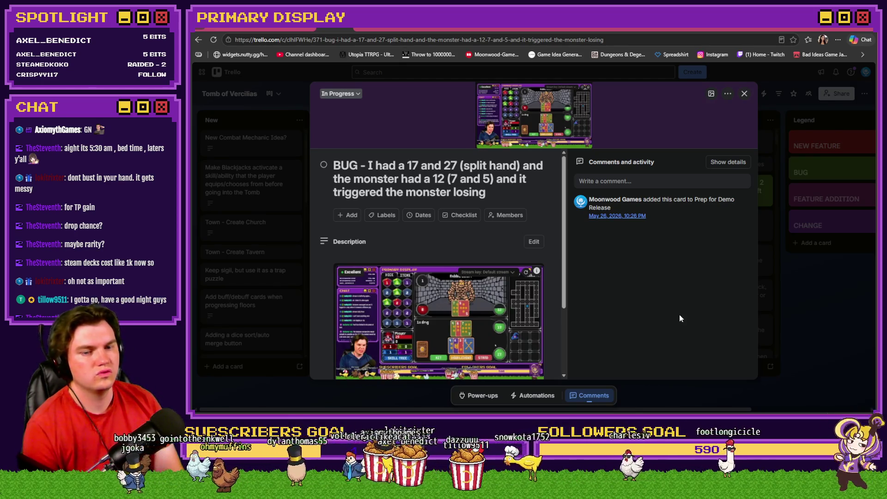
key("alt+Tab")
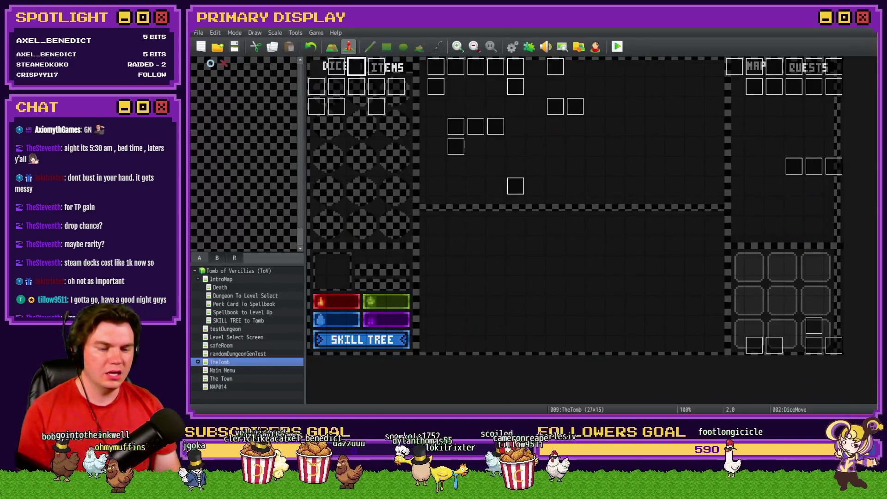
Review pages 6, 4, 3 and 2 of the Draw And Attack event, then close it.
double_click(814, 346)
left_click(404, 106)
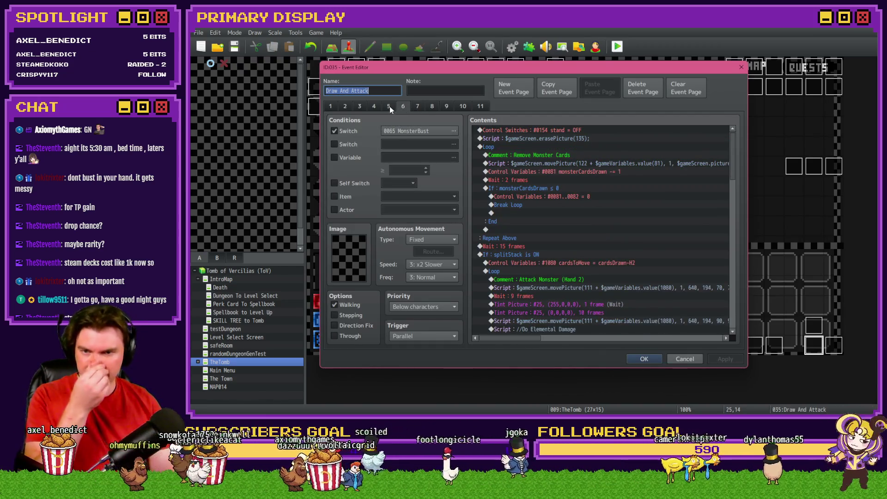
left_click(390, 106)
left_click(376, 105)
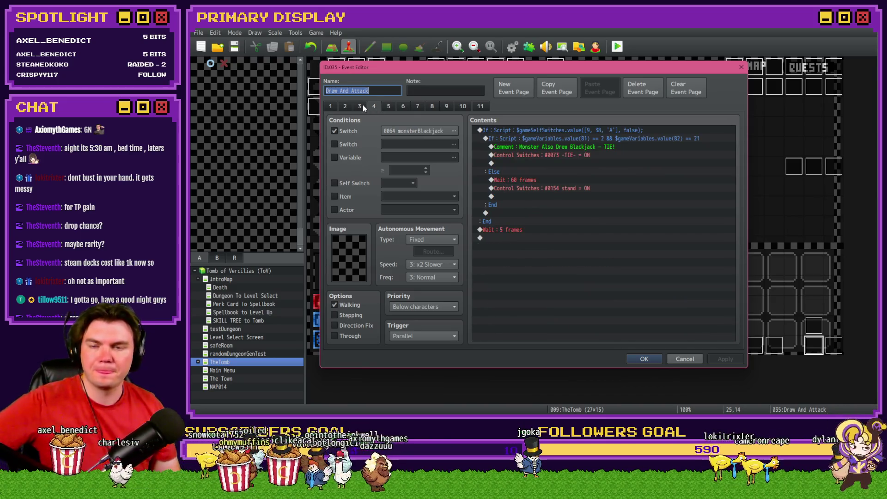
left_click(362, 105)
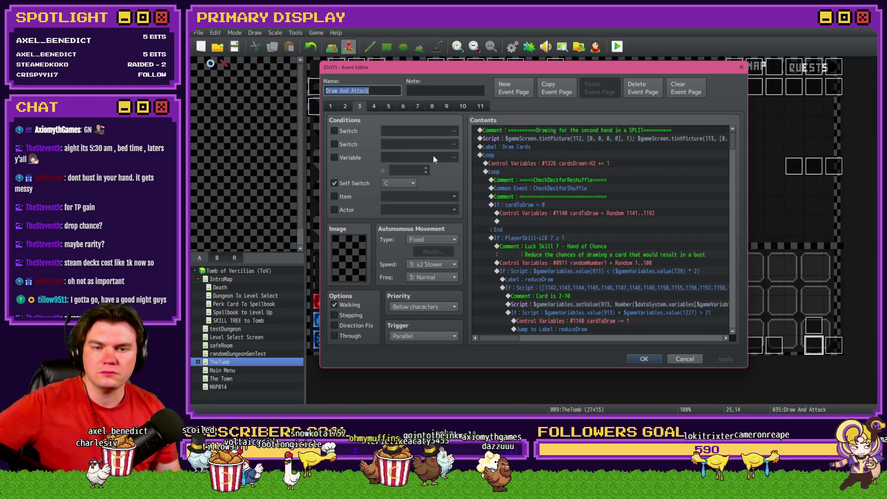
left_click(346, 106)
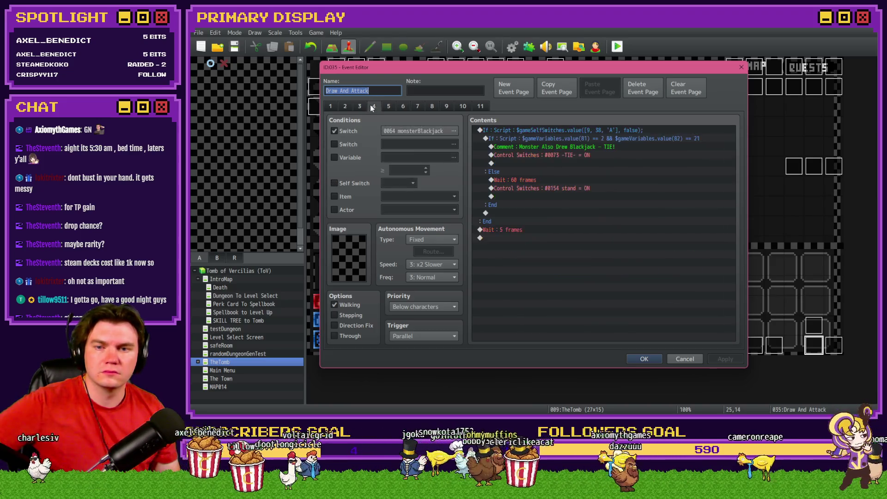
left_click(359, 107)
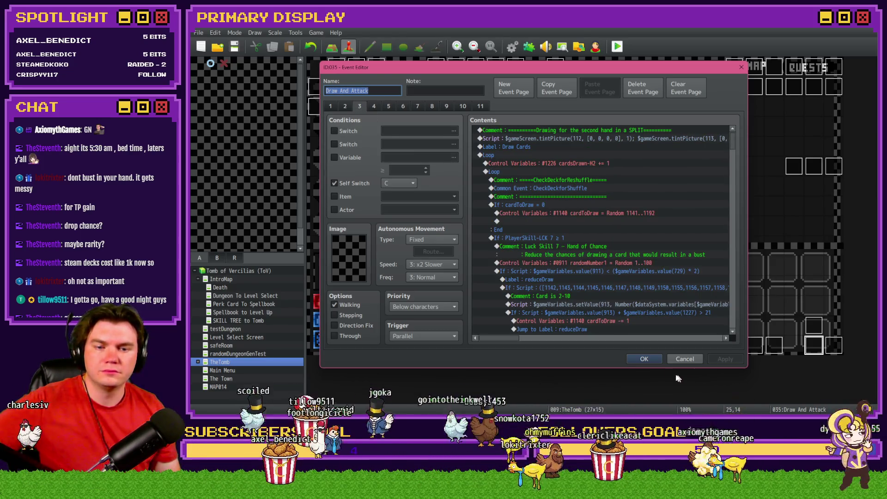
left_click(644, 359)
Inspect the Monster Draw event's commands for comparison, then close it.
double_click(830, 352)
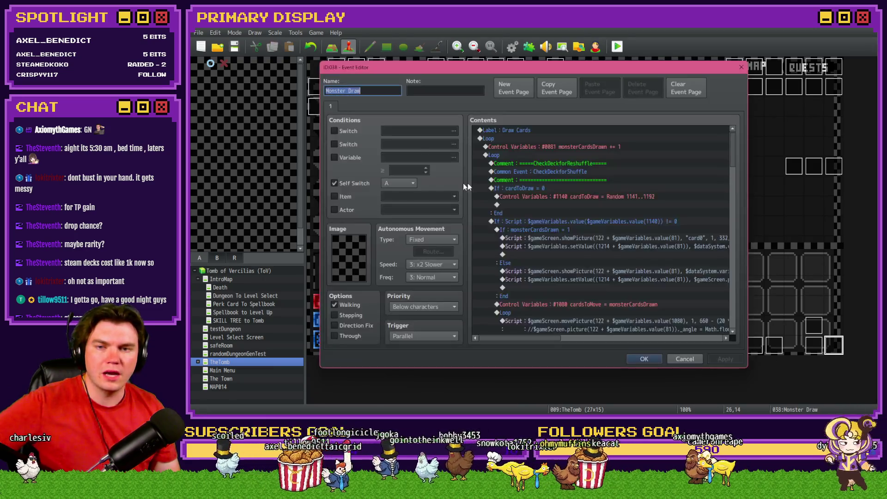
mouse_move(732, 146)
left_mouse_down()
mouse_move(731, 220)
mouse_move(752, 317)
left_mouse_up()
key("Escape")
Reopen Draw And Attack and scroll through page 1's button-handling script commands.
double_click(814, 345)
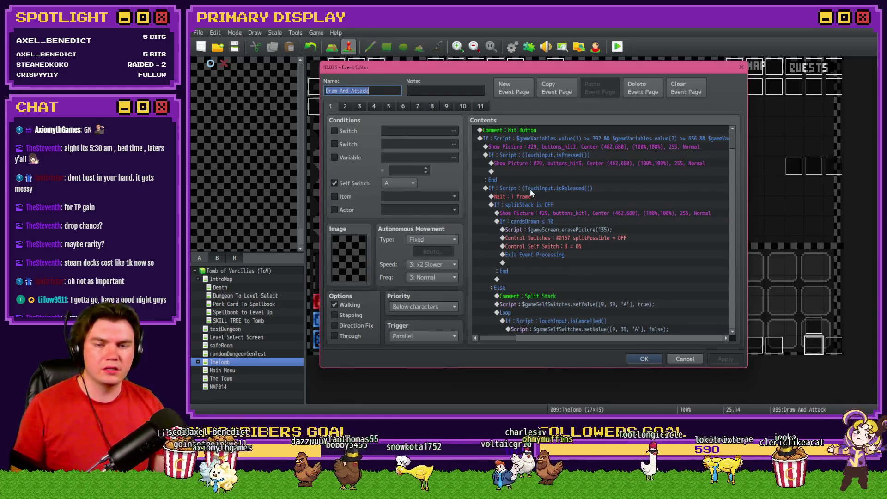
scroll(530, 193, "down", 7)
scroll(531, 194, "down", 8)
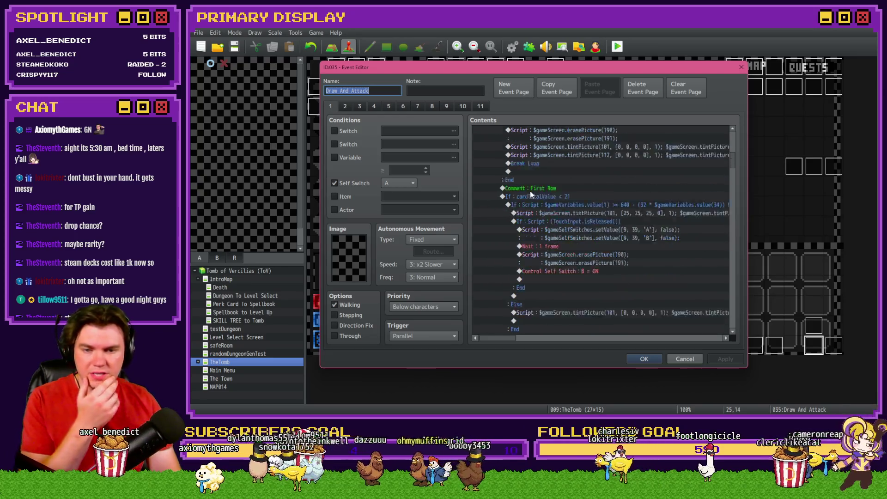
scroll(531, 195, "down", 8)
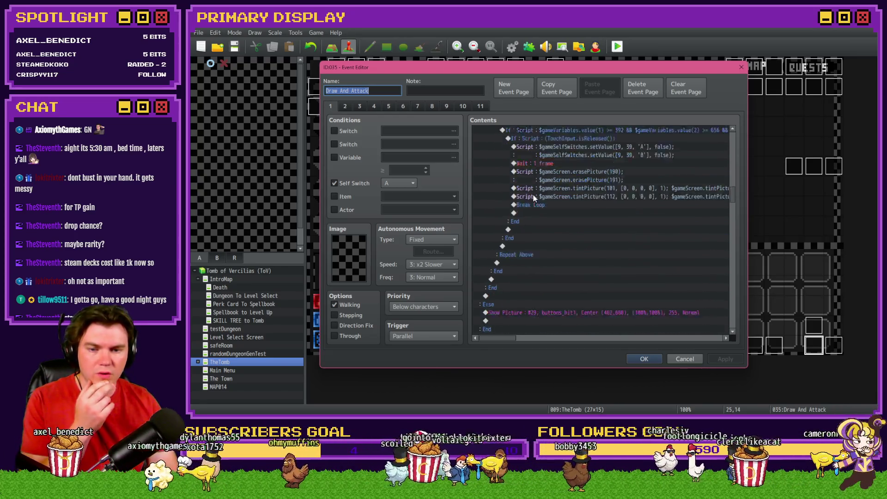
scroll(541, 204, "down", 8)
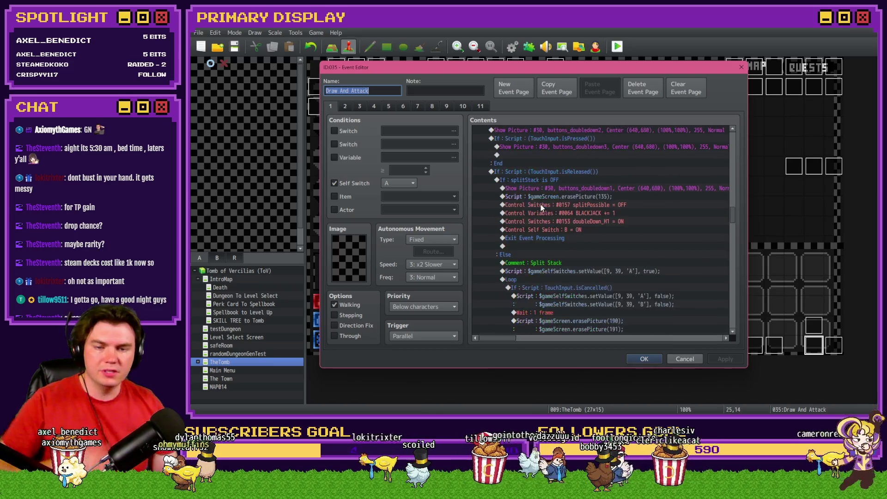
scroll(542, 206, "down", 10)
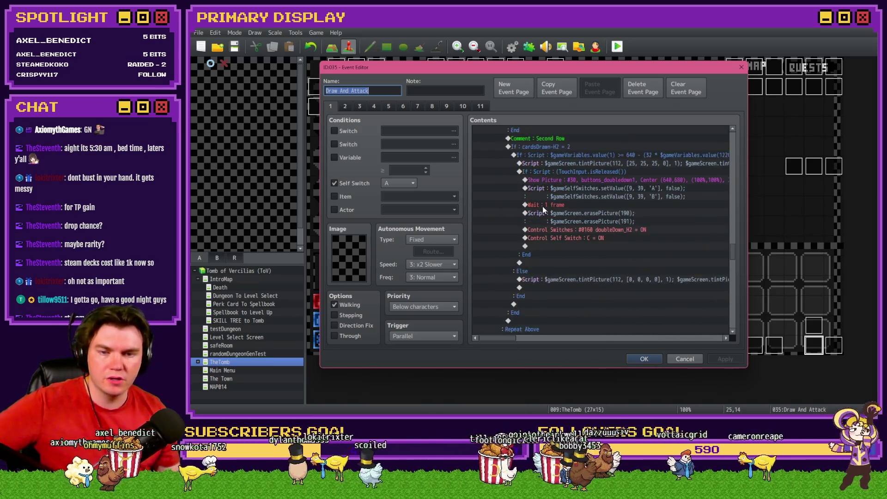
scroll(544, 210, "down", 3)
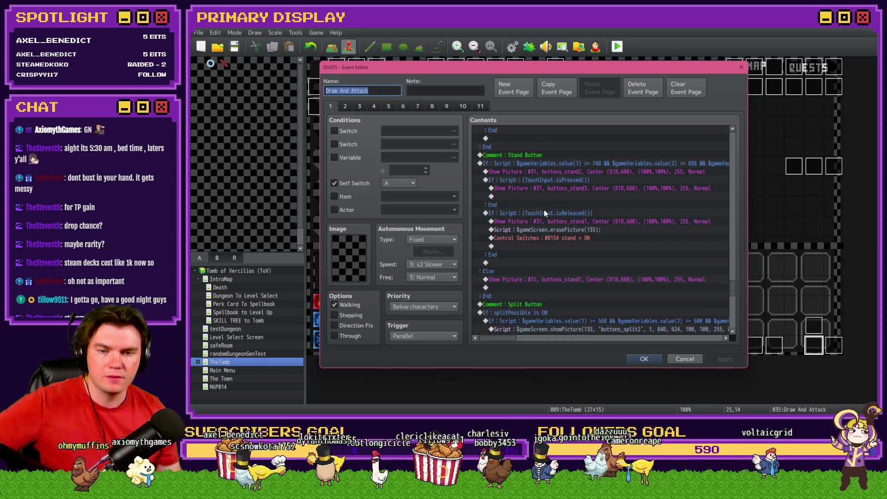
Step through pages 2 to 7, read page 7's stand and bust logic, then check the Trello card.
left_click(348, 107)
left_click(359, 107)
left_click(373, 107)
left_click(387, 107)
left_click(400, 107)
left_click(416, 107)
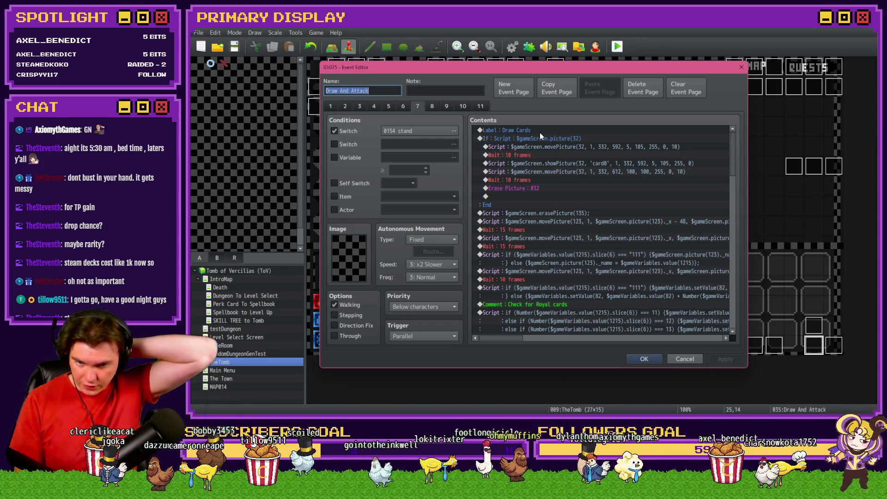
scroll(539, 162, "down", 5)
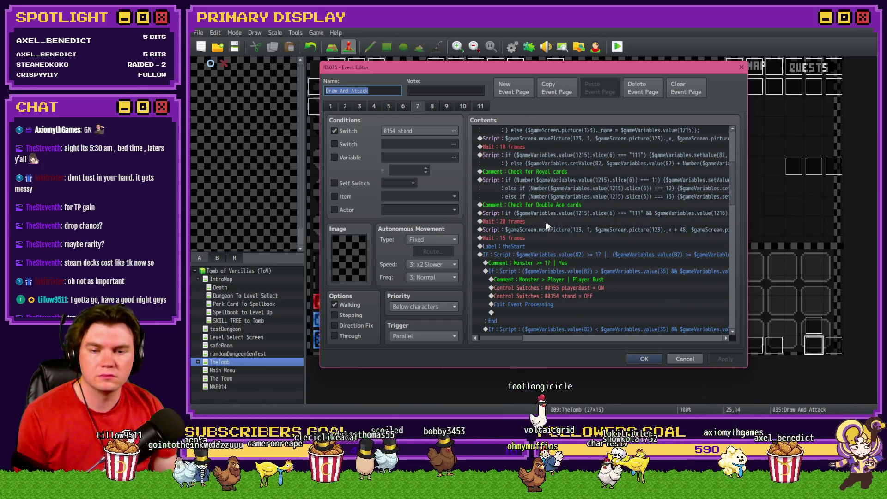
scroll(541, 231, "down", 2)
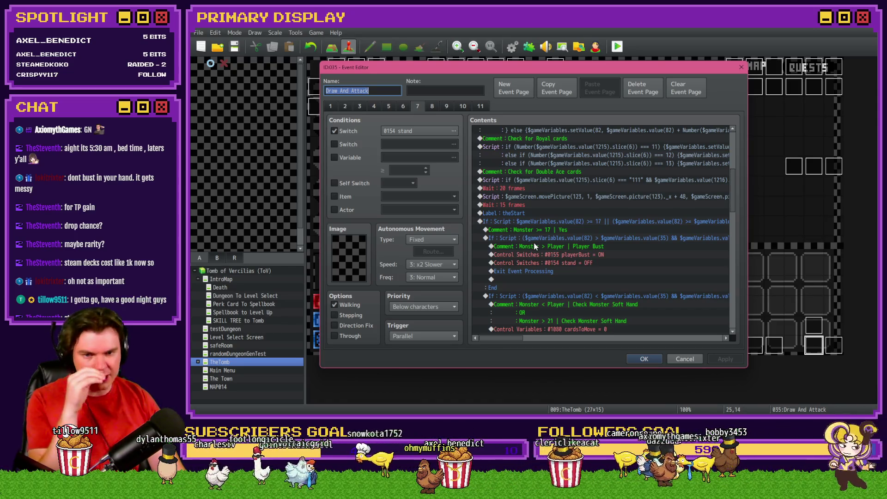
key("alt+Tab")
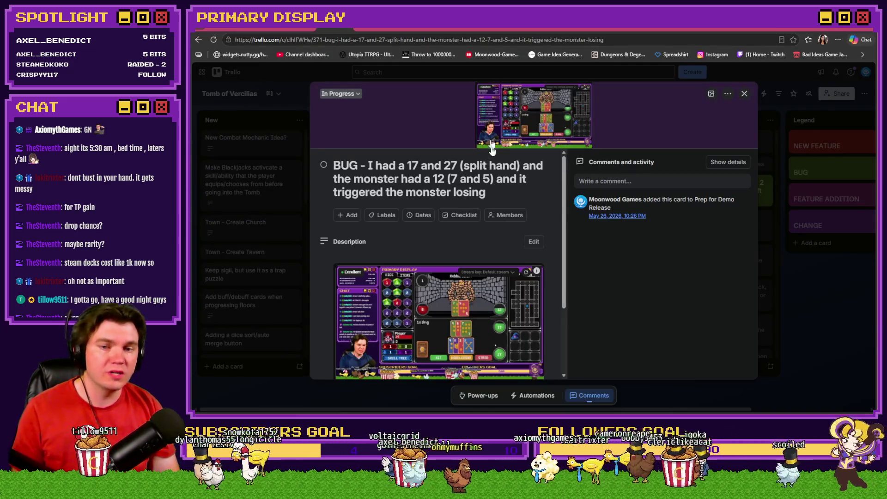
key("alt+Tab")
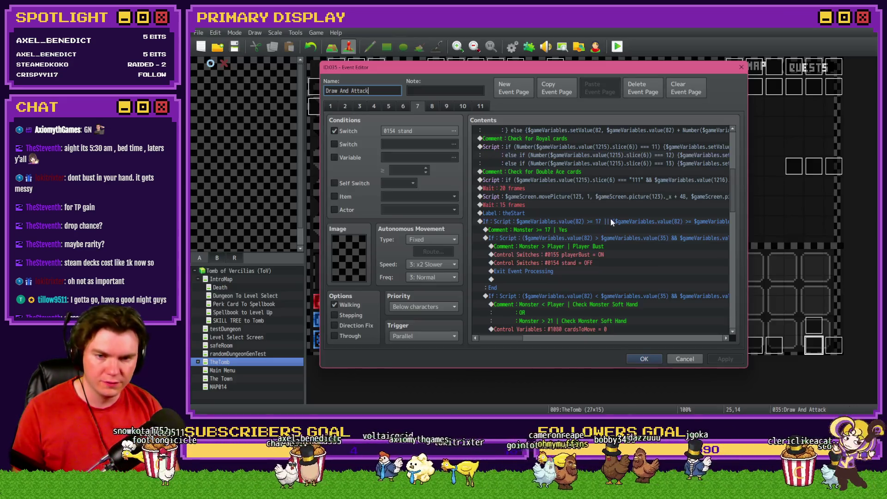
scroll(515, 341, "right", 4)
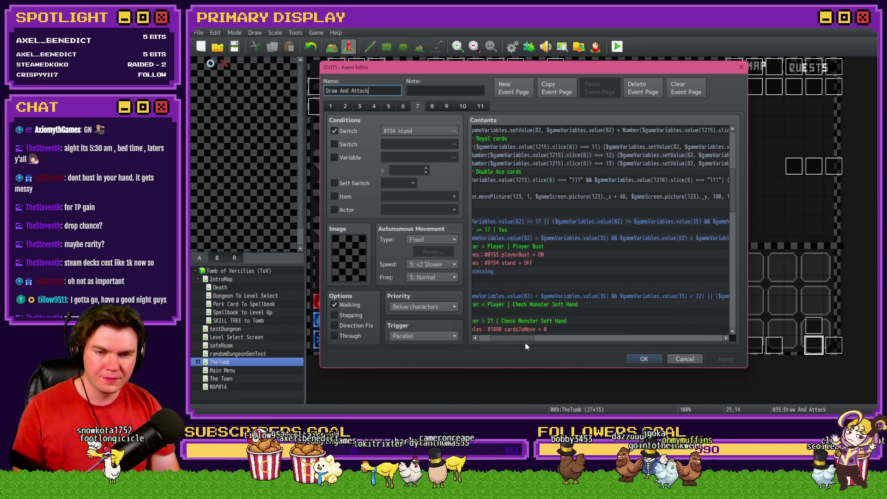
scroll(519, 343, "right", 4)
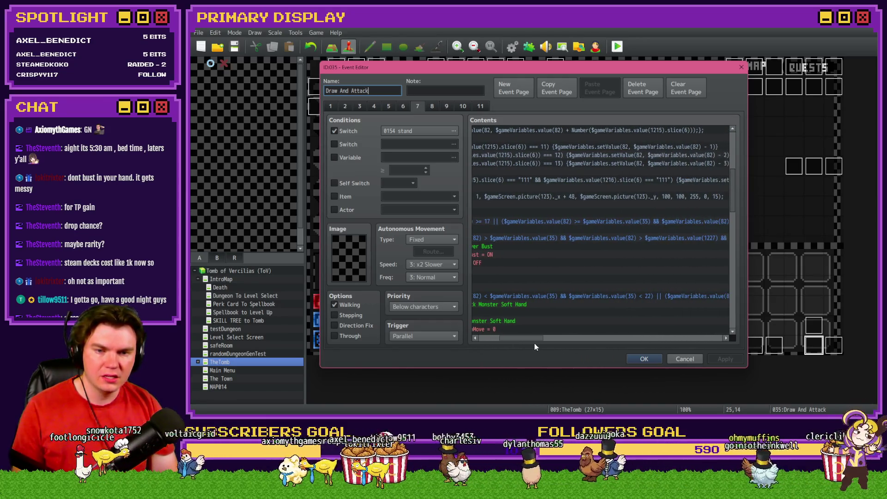
scroll(535, 343, "right", 2)
scroll(545, 337, "right", 2)
scroll(546, 340, "right", 1)
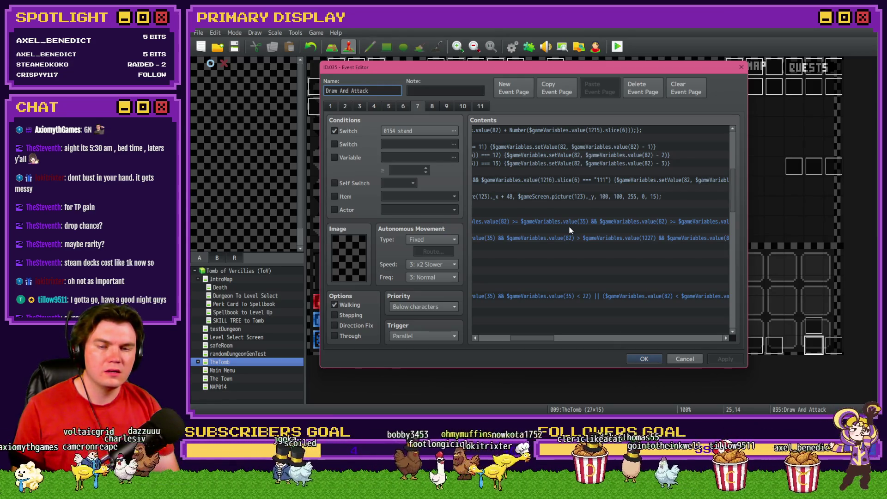
scroll(561, 338, "right", 4)
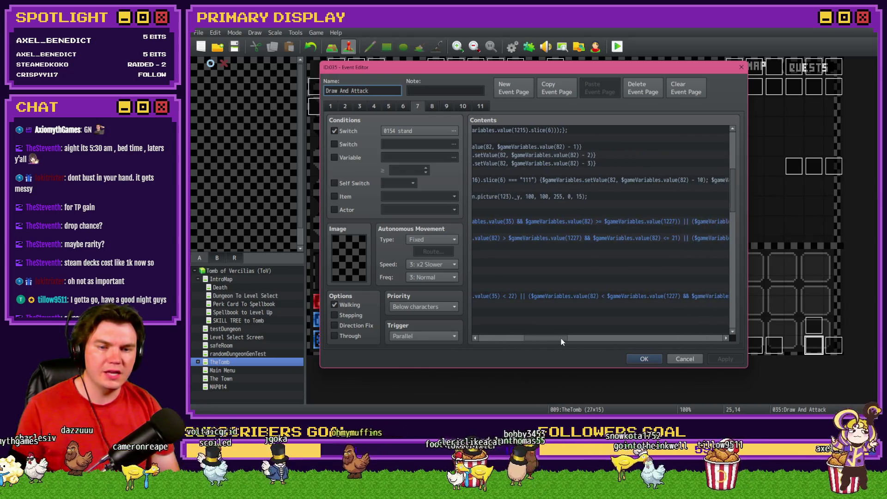
left_click_drag(561, 338, 553, 339)
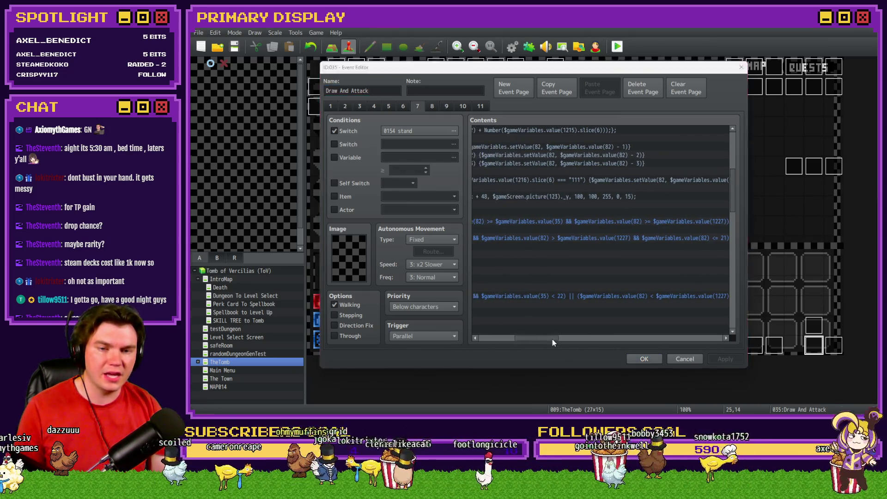
key("alt+Tab")
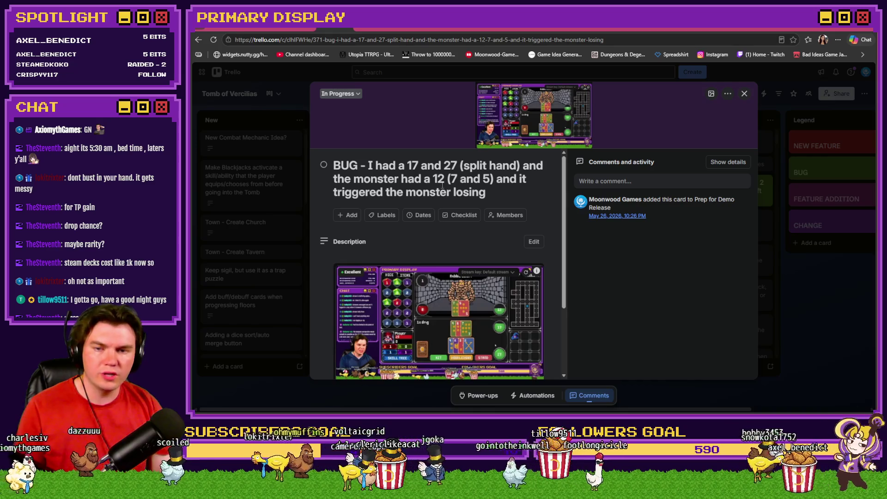
key("alt+Tab")
left_click_drag(548, 340, 599, 340)
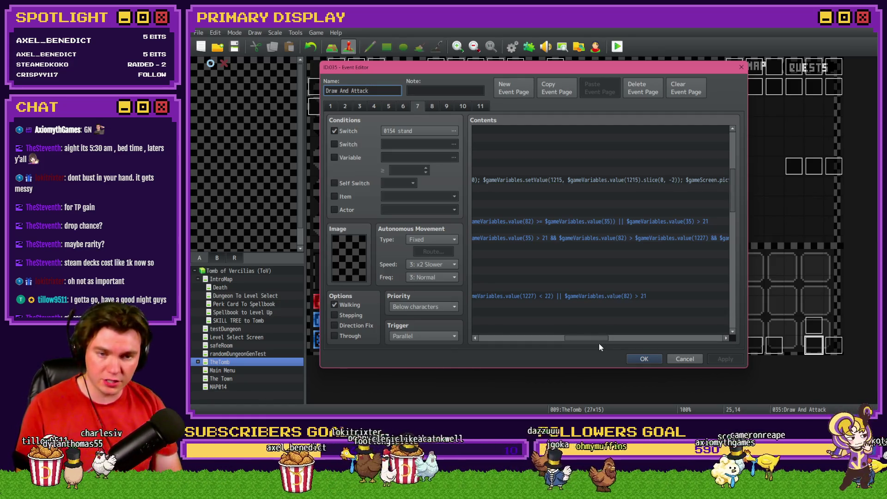
key("alt+Tab")
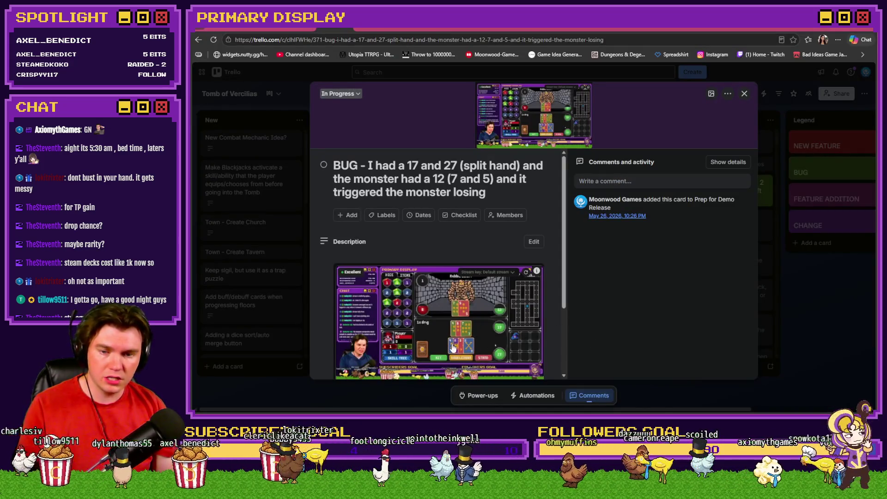
key("alt+Tab")
left_click_drag(594, 338, 506, 341)
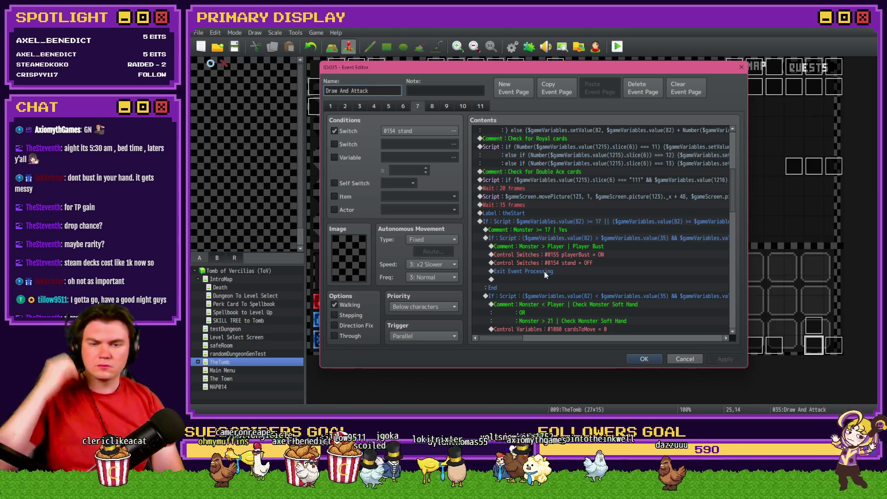
scroll(548, 345, "right", 10)
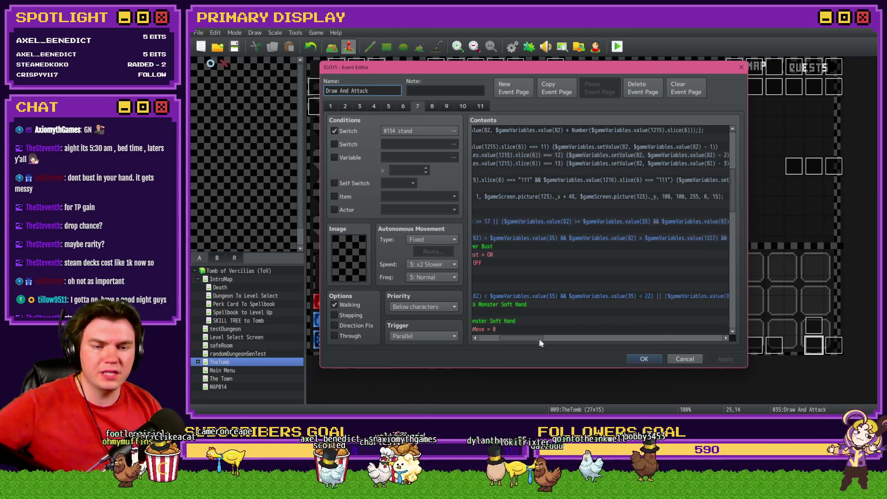
scroll(605, 345, "left", 1)
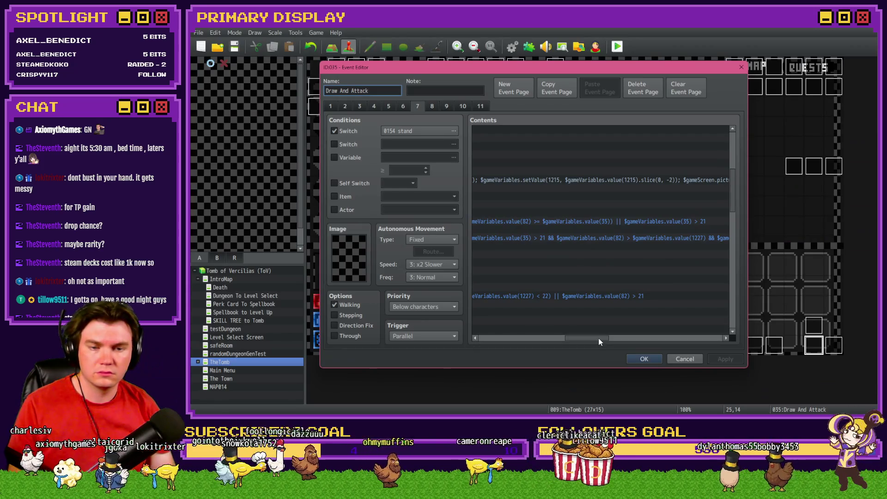
left_click_drag(598, 337, 507, 339)
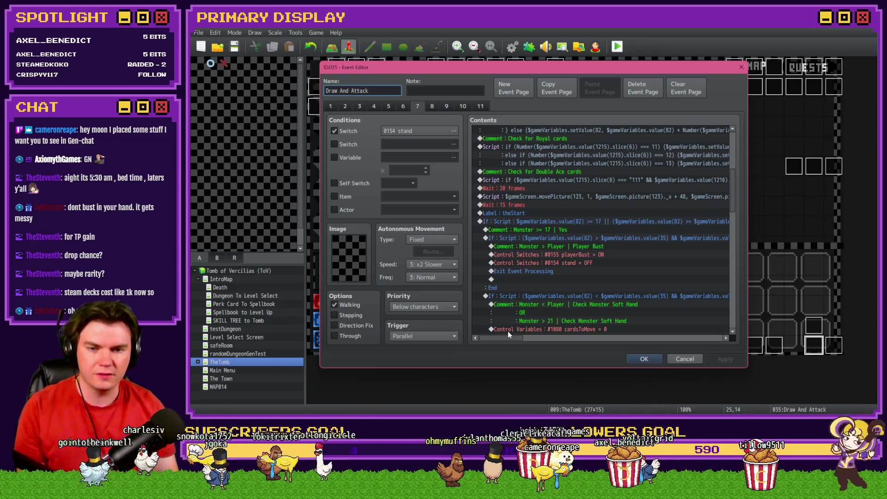
left_click_drag(510, 338, 566, 346)
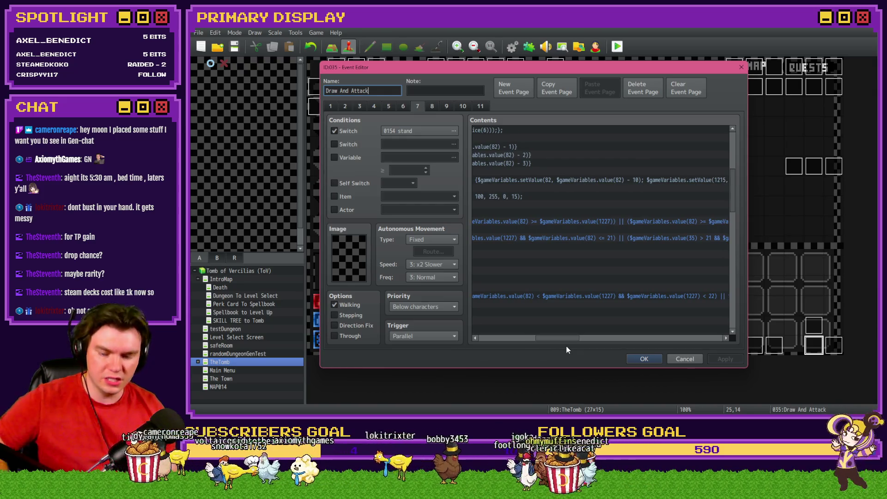
key("alt+Tab")
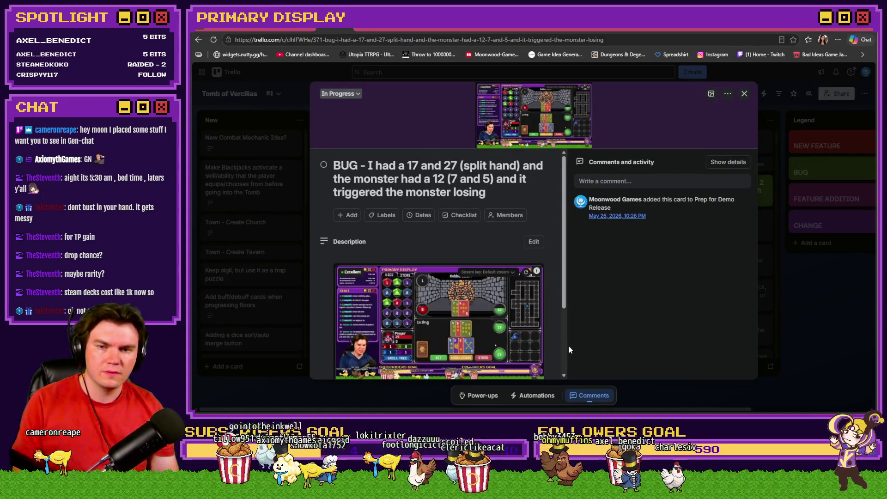
key("alt+Tab")
left_click_drag(570, 345, 612, 343)
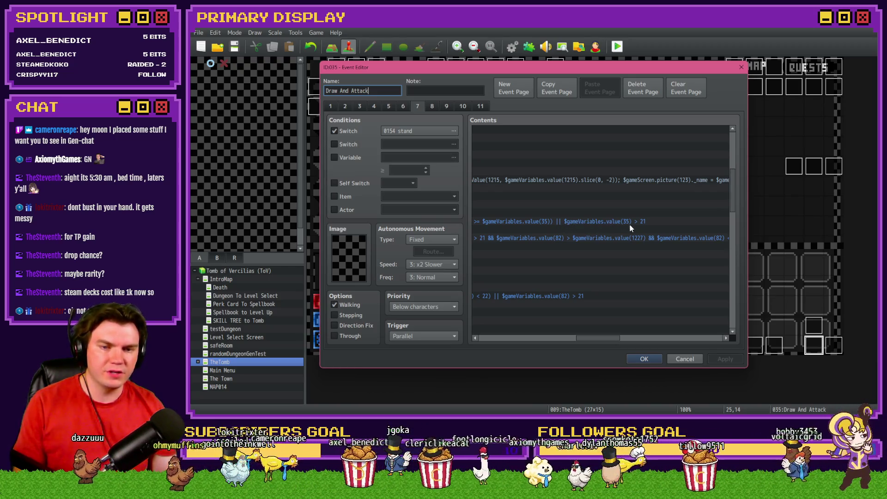
key("alt+Tab")
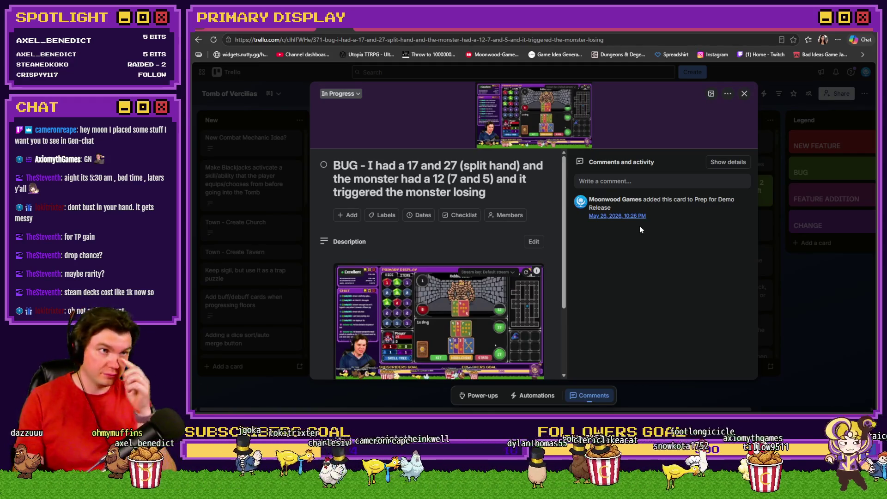
key("alt+Tab")
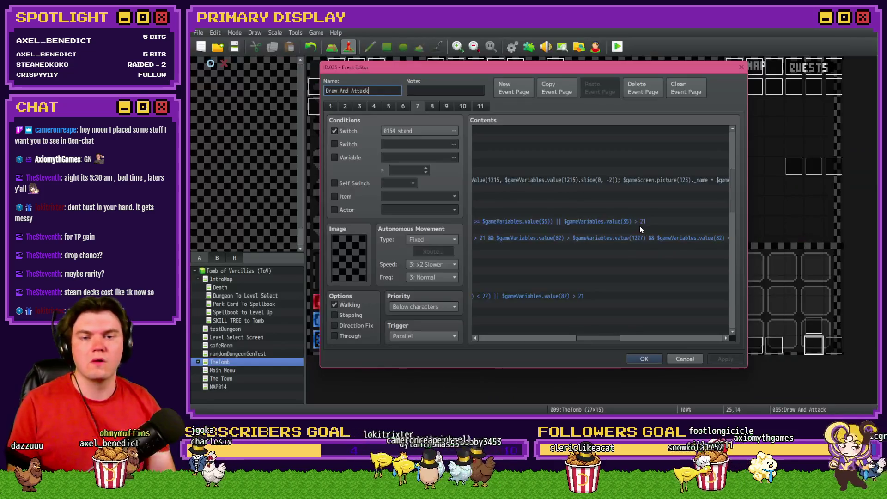
left_click_drag(606, 340, 602, 340)
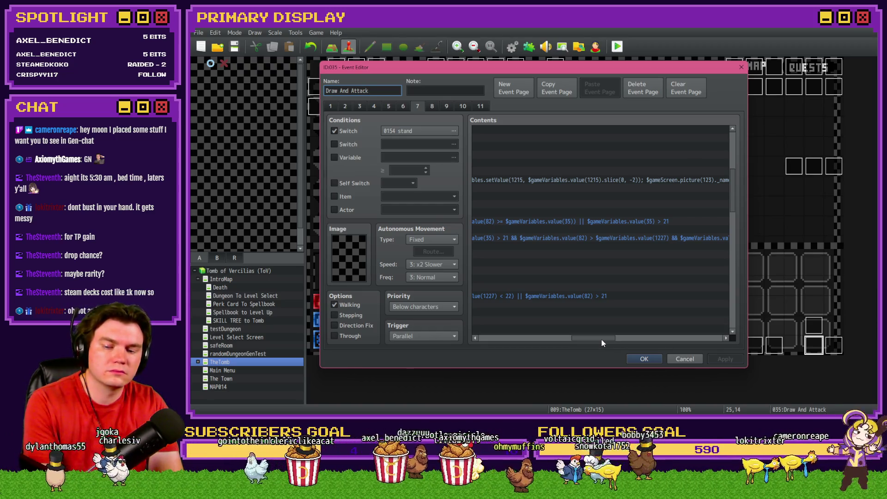
left_click_drag(602, 343, 494, 342)
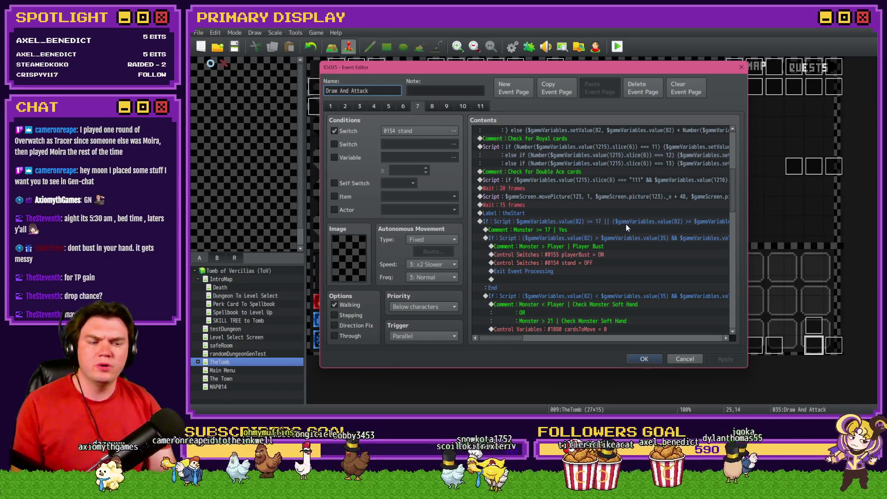
mouse_move(516, 338)
left_mouse_down()
mouse_move(620, 335)
mouse_move(612, 333)
left_mouse_up()
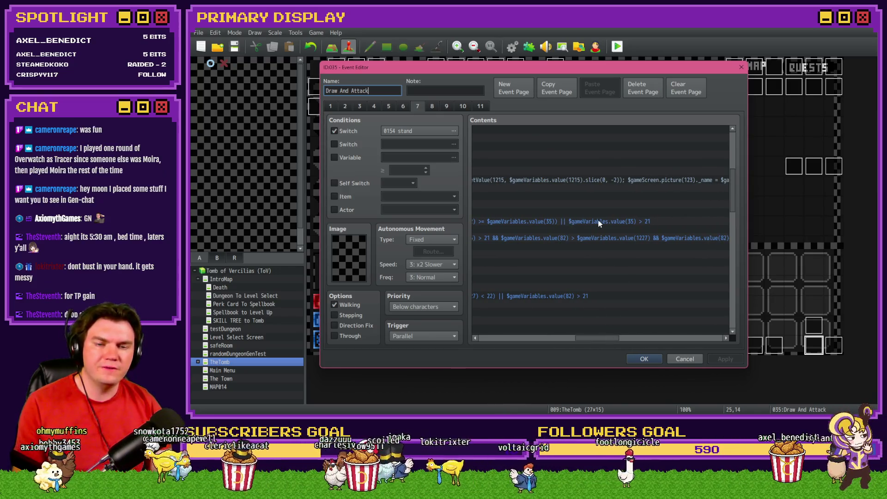
key("alt+Tab")
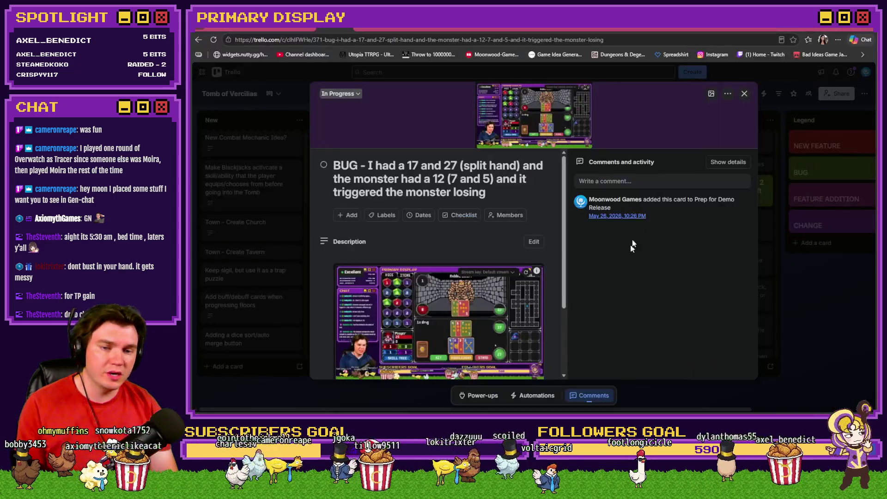
key("alt+Tab")
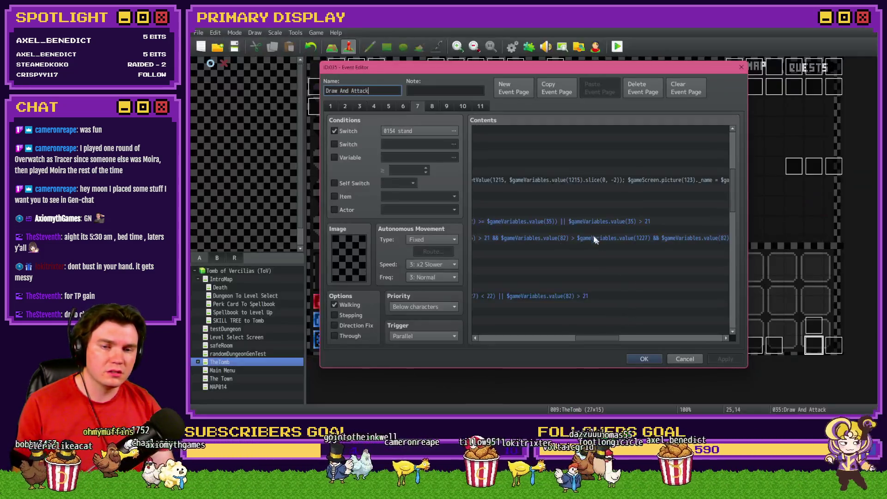
double_click(595, 223)
Wrap '$gameVariables.value(35) > 21' in parentheses, append '&&', copy the check, and confirm.
key("Tab")
key("End")
left_click(602, 270)
type("(")
key("End")
type(")")
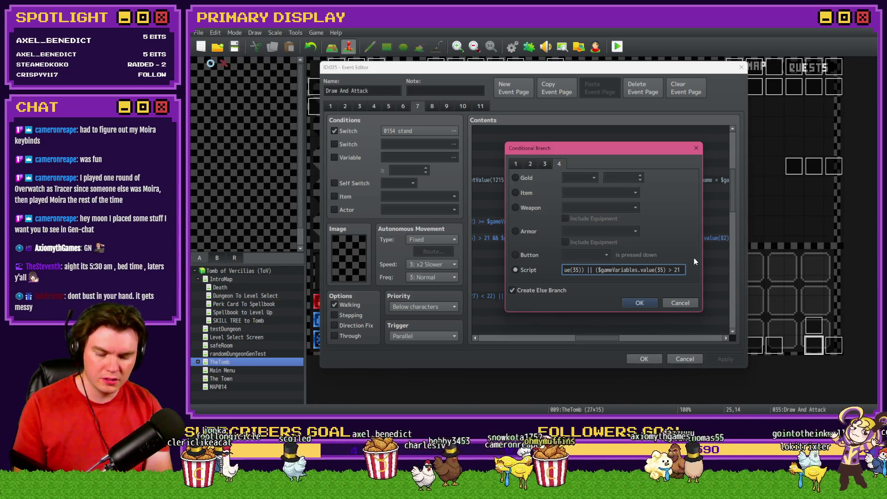
type("&&")
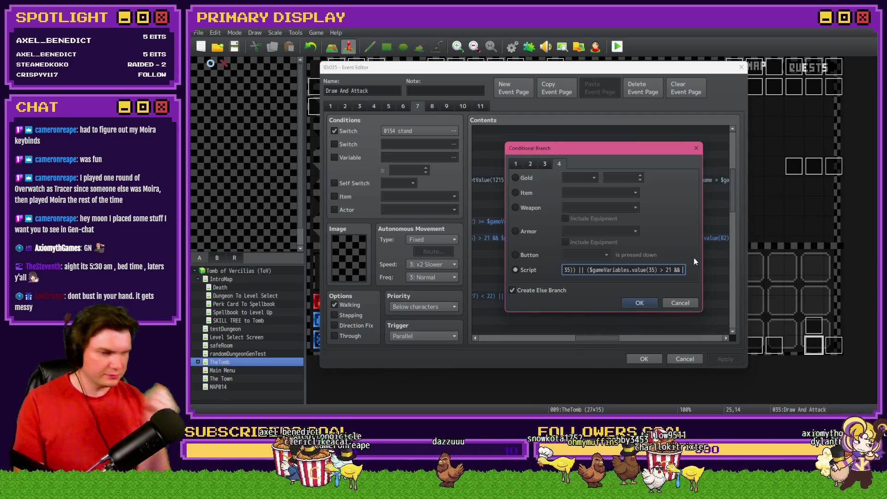
left_click_drag(590, 270, 671, 270)
key("ctrl+c")
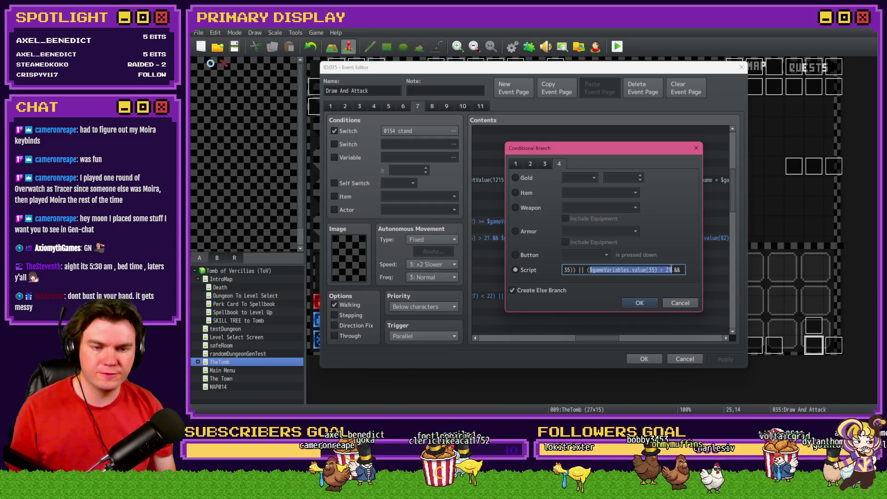
left_click(682, 270)
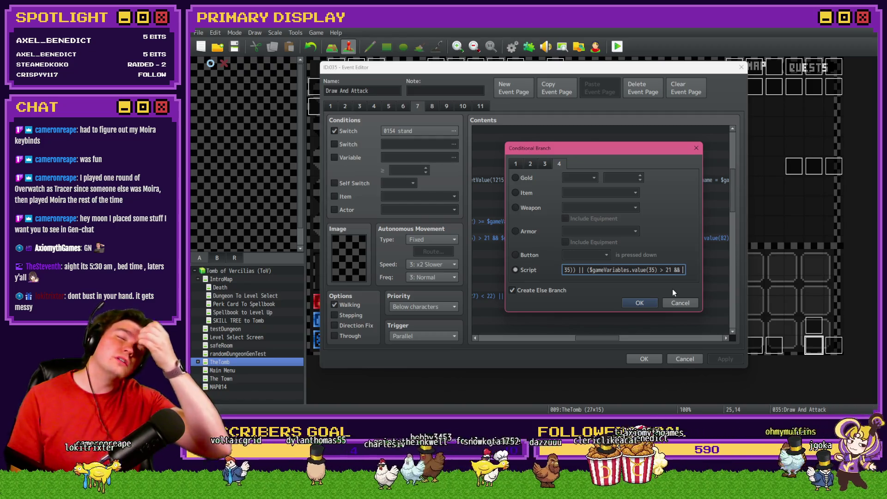
left_click(640, 303)
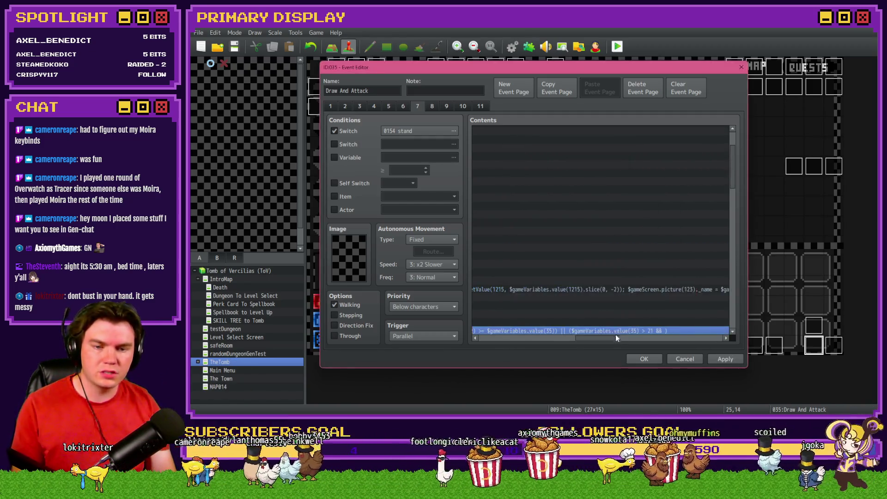
scroll(549, 281, "down", 5)
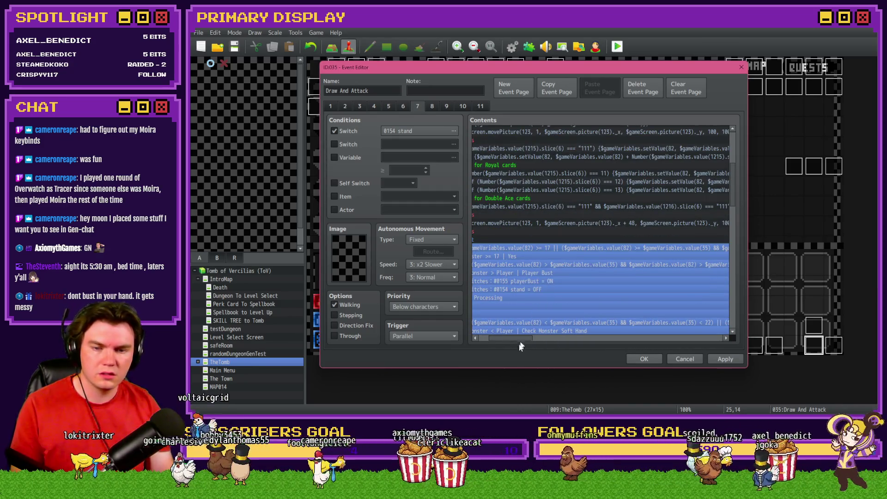
scroll(549, 281, "left", 2)
left_click(536, 256)
left_click(536, 272)
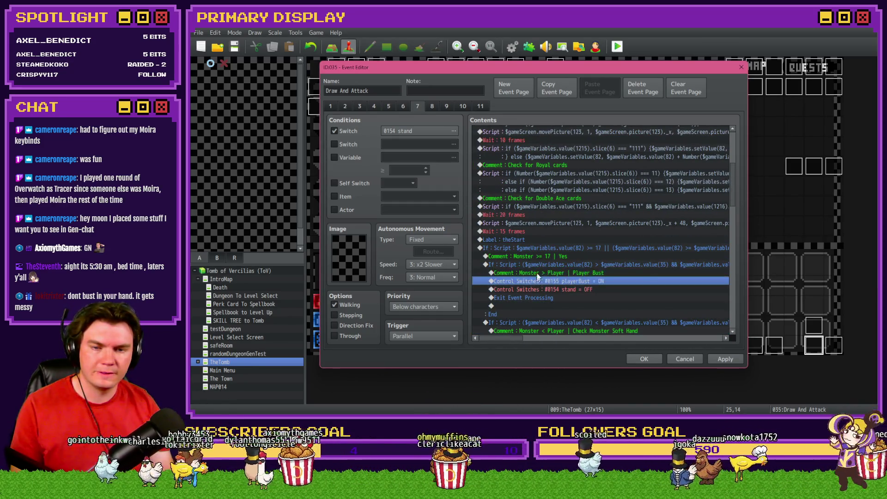
left_click(541, 256)
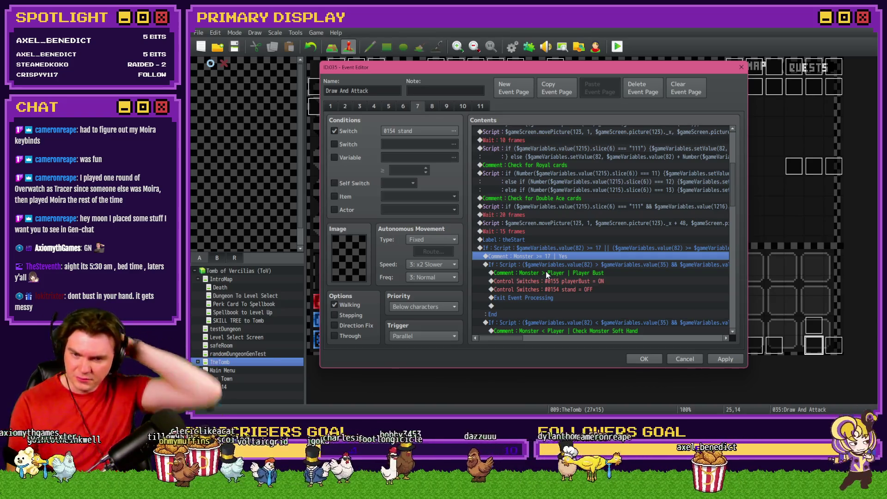
left_click(547, 262)
scroll(548, 262, "down", 3)
left_click(550, 277)
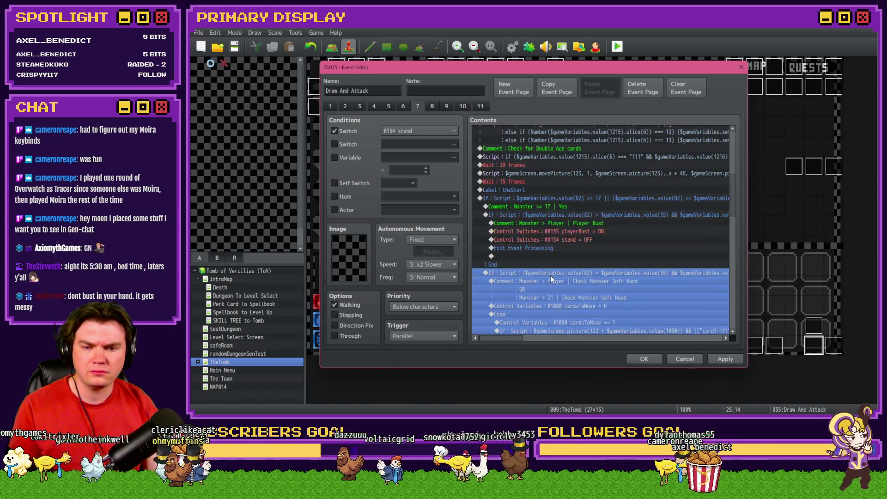
left_click(572, 223)
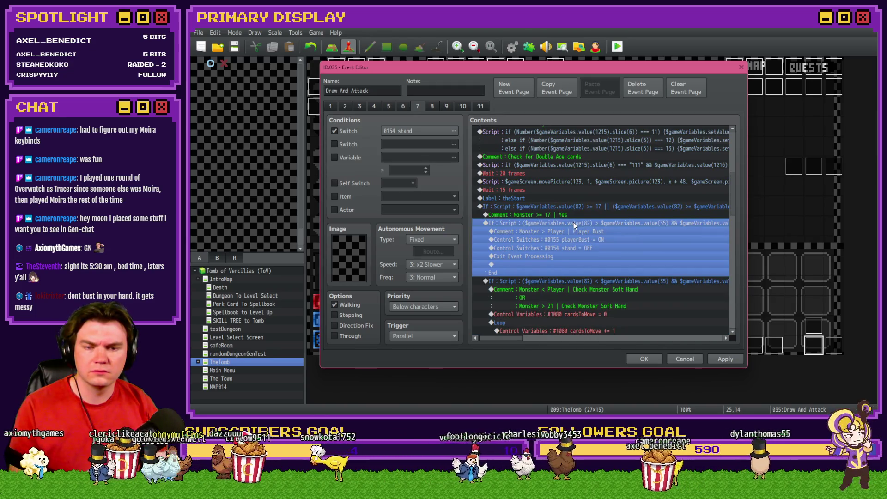
left_click(556, 215)
double_click(558, 206)
Paste the copied check at the condition's end, rewritten as $gameVariables.value(127) === 0).
triple_click(667, 270)
left_click(674, 273)
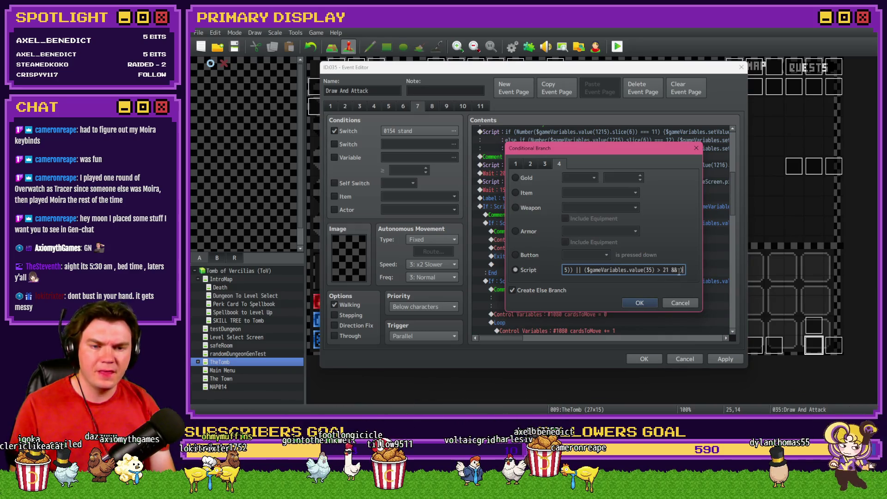
key("ctrl+v")
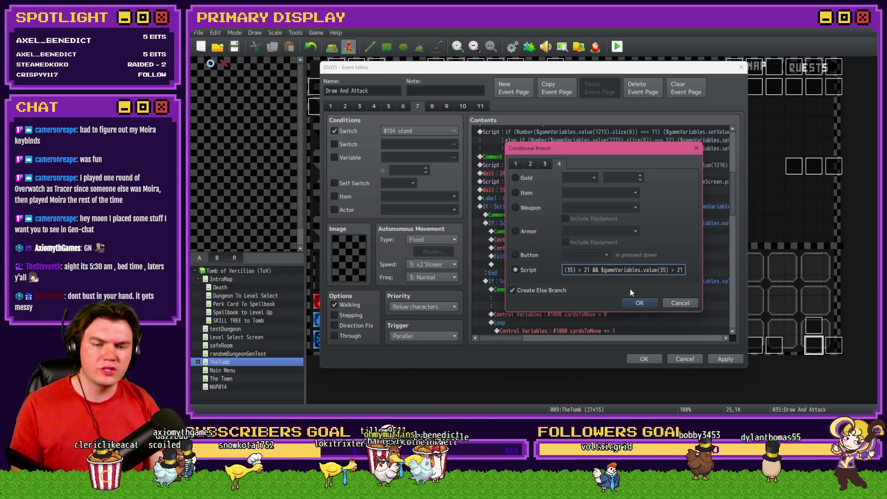
double_click(672, 269)
type("127")
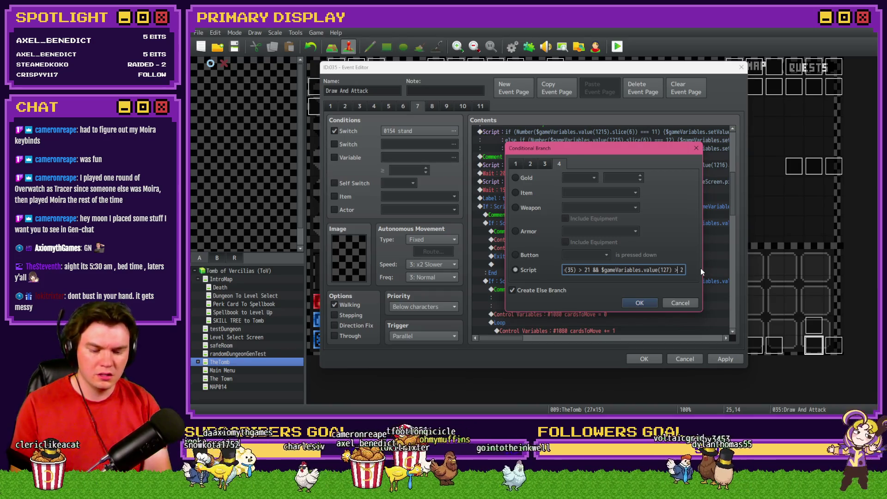
key("BackSpace")
type("=== ")
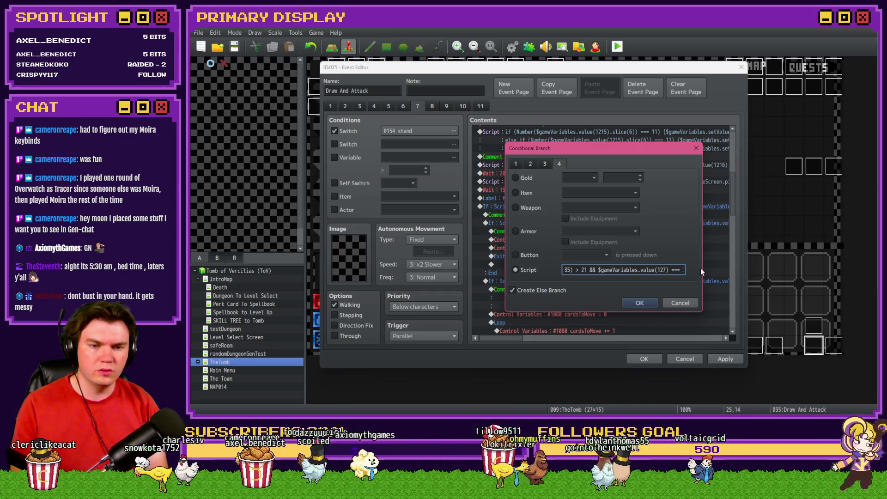
type("0)")
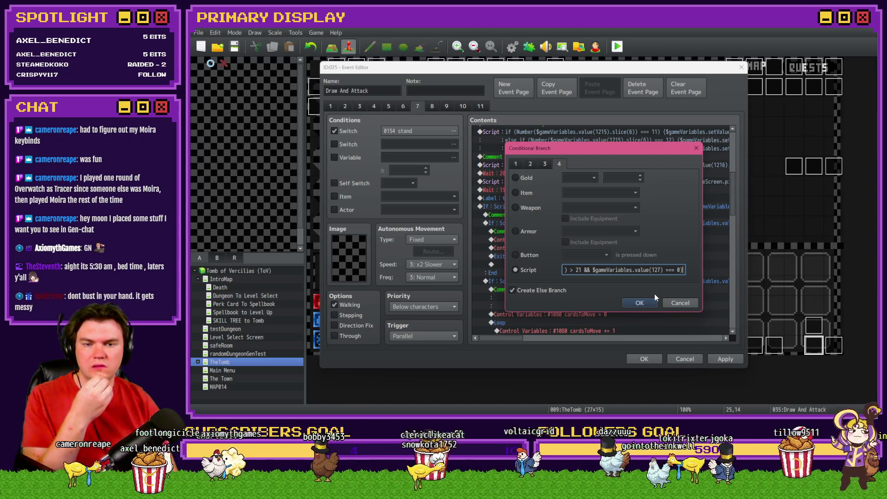
type("&&")
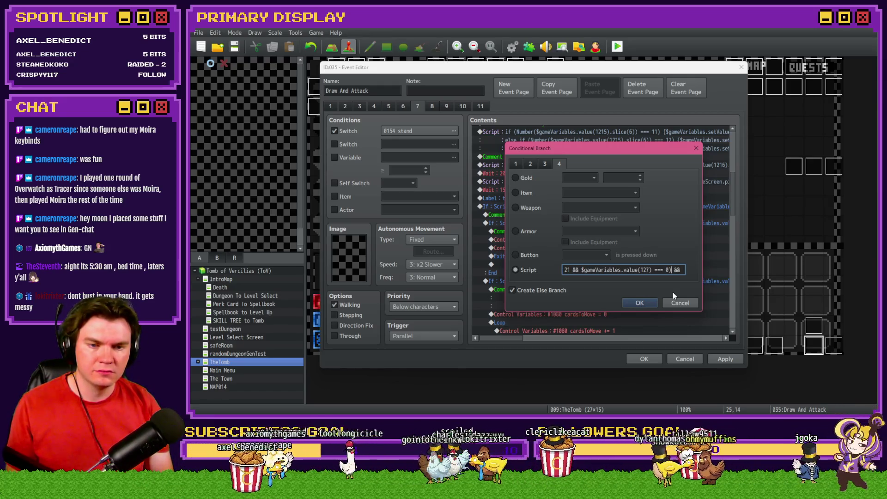
type(")")
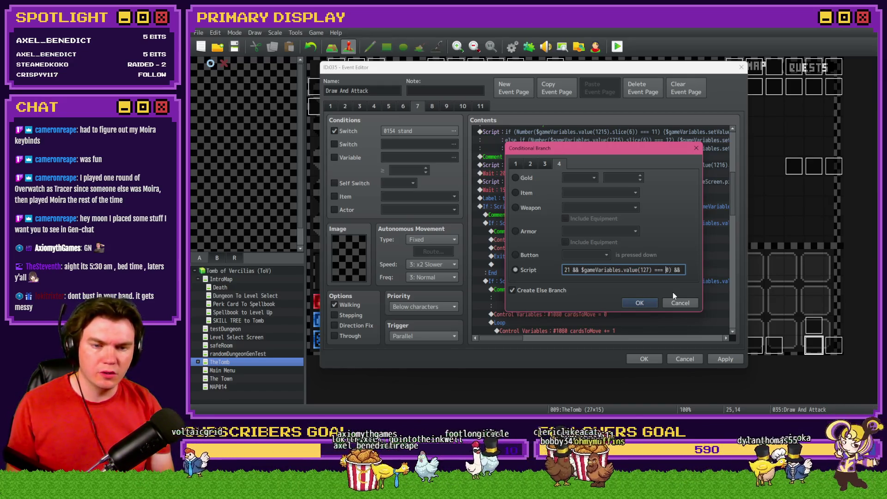
Change the variable references to 1227, briefly trying and removing an || operator.
key("Left")
key("Left")
key("Left")
key("BackSpace")
type("27")
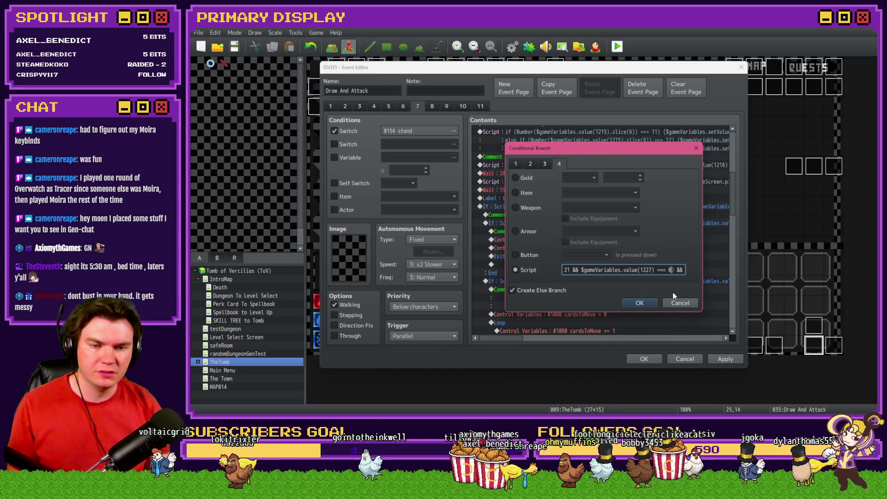
key("shift+Left")
key("shift+Left")
key("shift+Left")
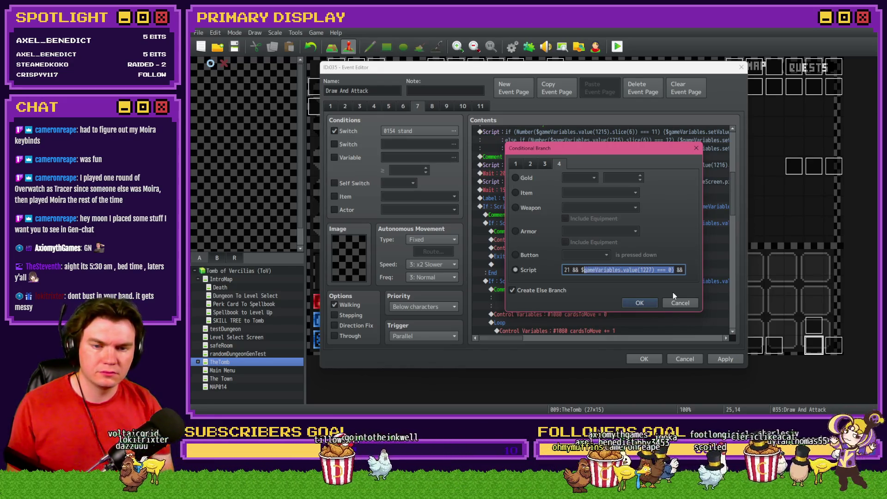
key("shift+Left")
key("shift+Left")
key("shift+Left")
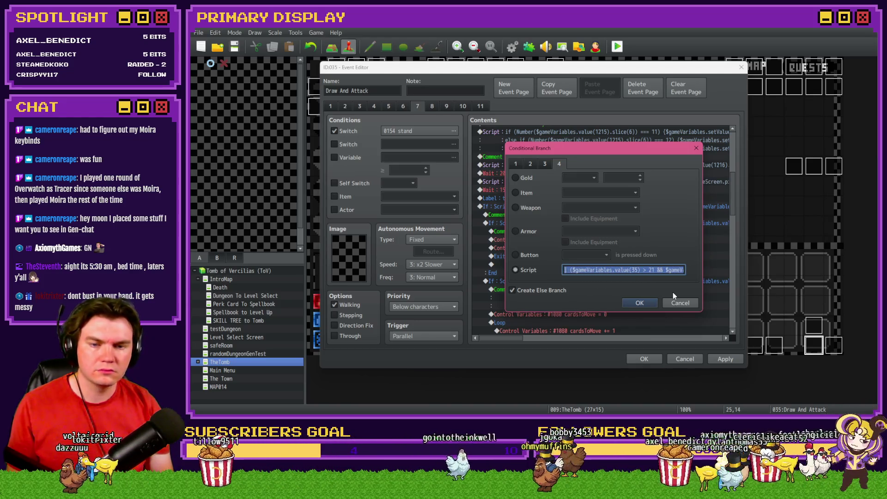
key("End")
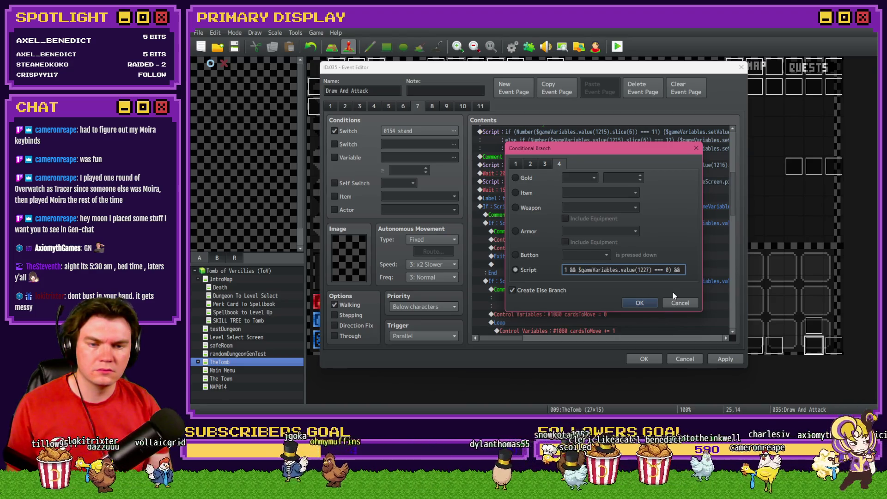
left_click(580, 270)
key("Left")
key("Left")
key("Left")
key("Left")
key("Left")
key("Left")
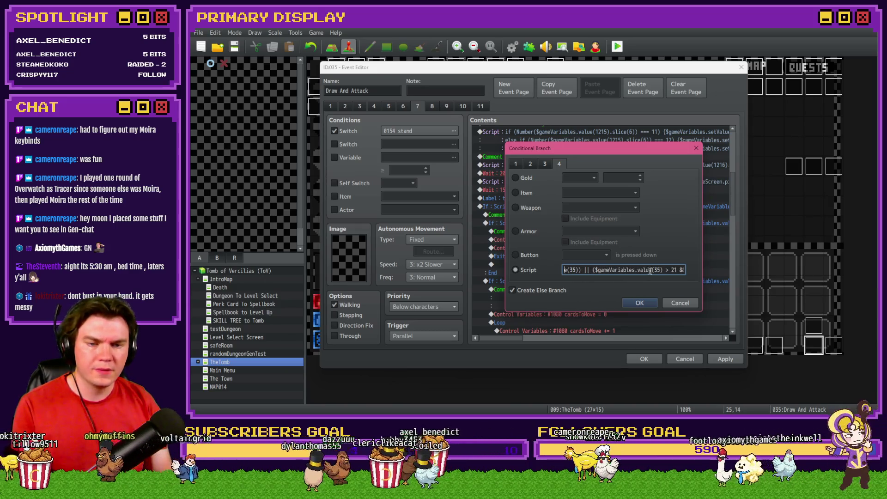
left_click_drag(672, 269, 694, 270)
left_click(695, 270)
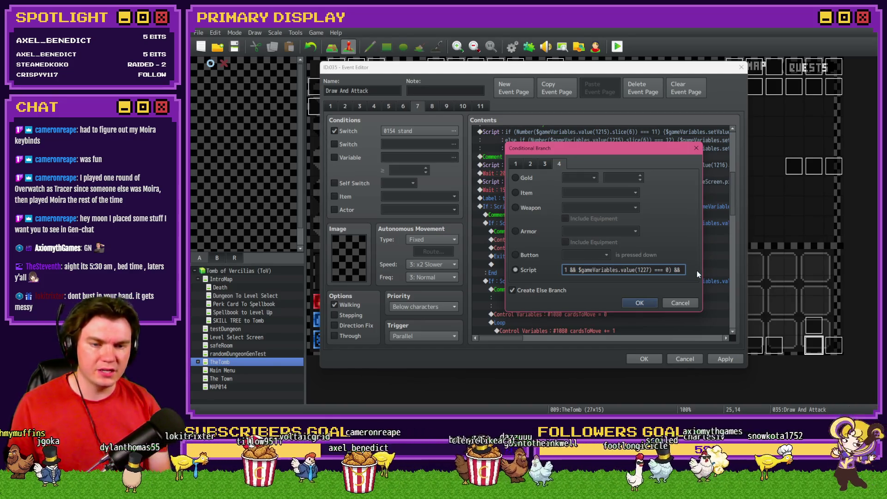
key("BackSpace")
key("BackSpace")
key("BackSpace")
type("||")
key("BackSpace")
key("BackSpace")
key("BackSpace")
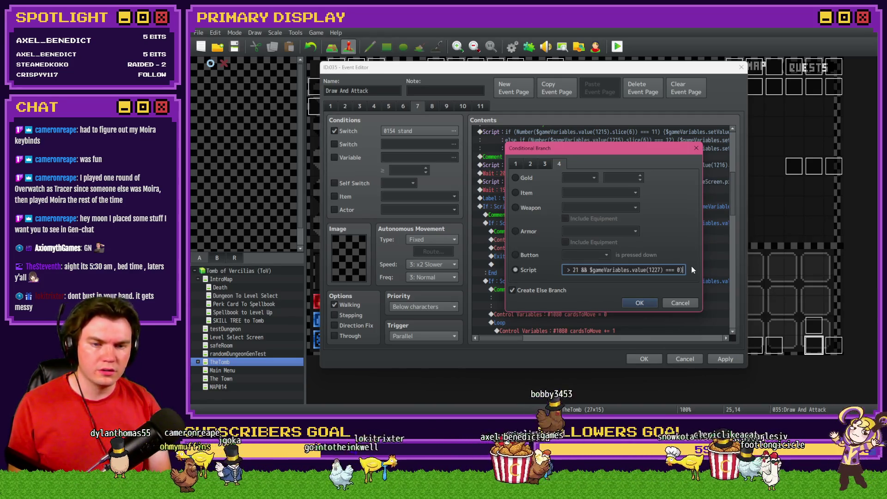
left_click_drag(566, 270, 561, 272)
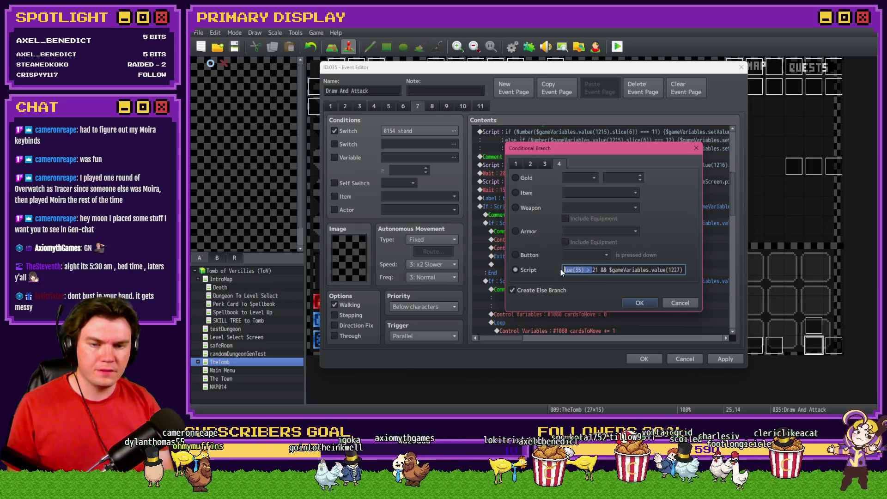
type("1227")
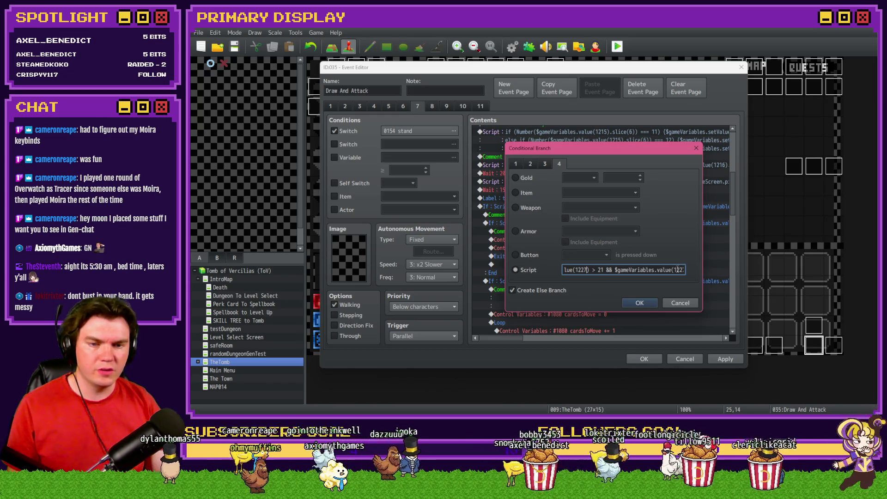
Delete the trailing duplicate clause so the script ends at '=== 0)'.
left_click(616, 270)
key("shift+End")
key("Delete")
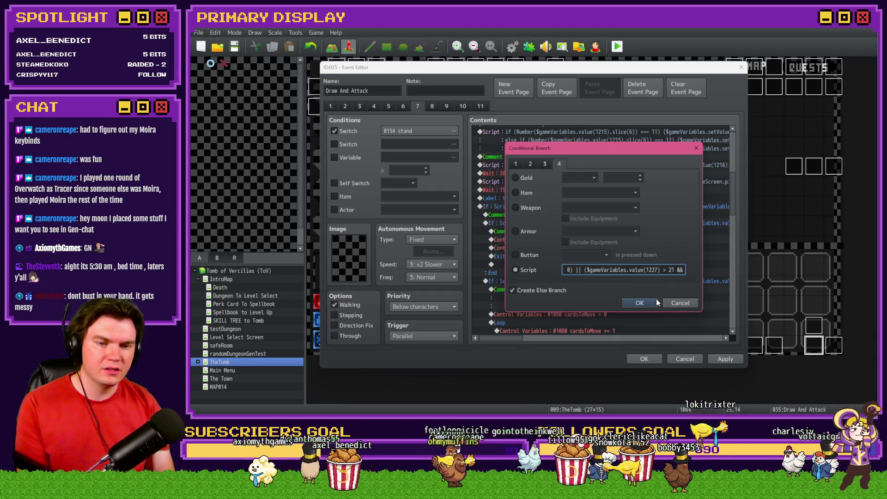
key("BackSpace")
key("BackSpace")
key("BackSpace")
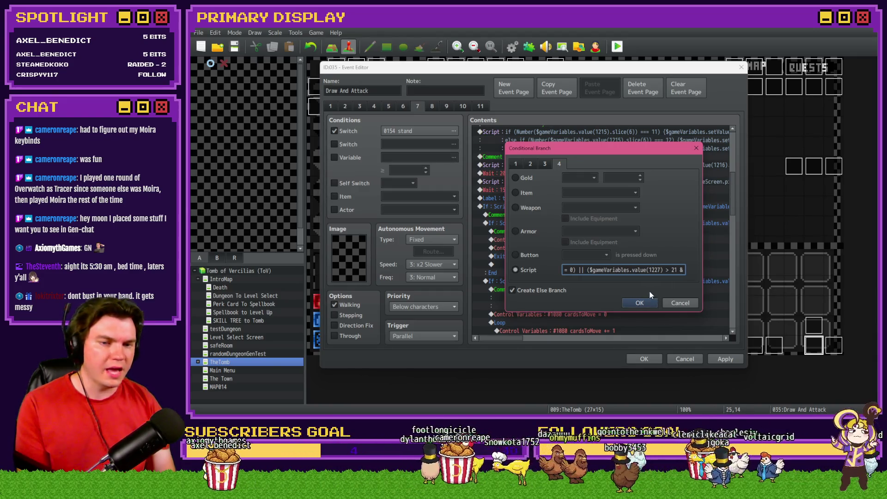
key("BackSpace")
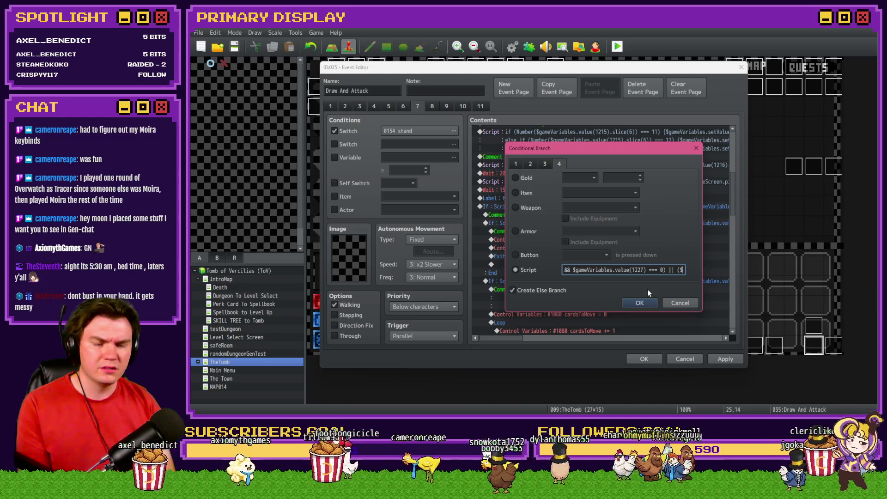
key("BackSpace")
key("BackSpace")
key("BackSpace")
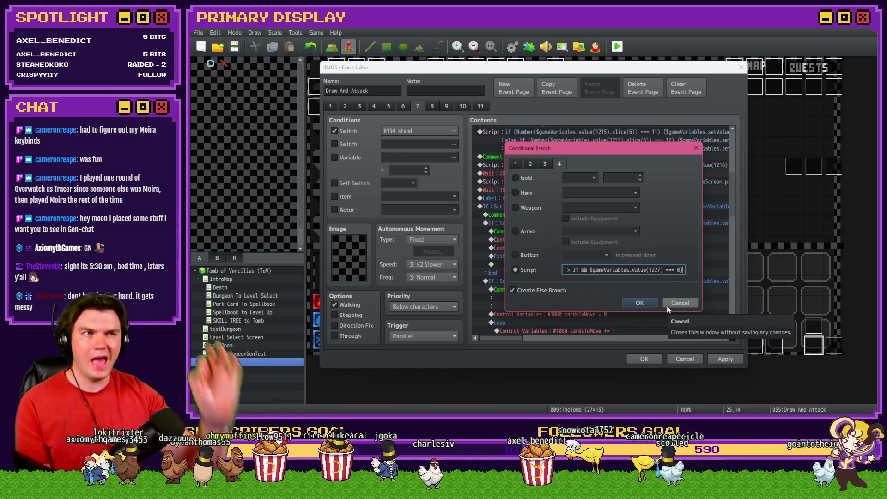
Confirm the Conditional Branch dialog and close the Draw And Attack event editor.
left_click(638, 304)
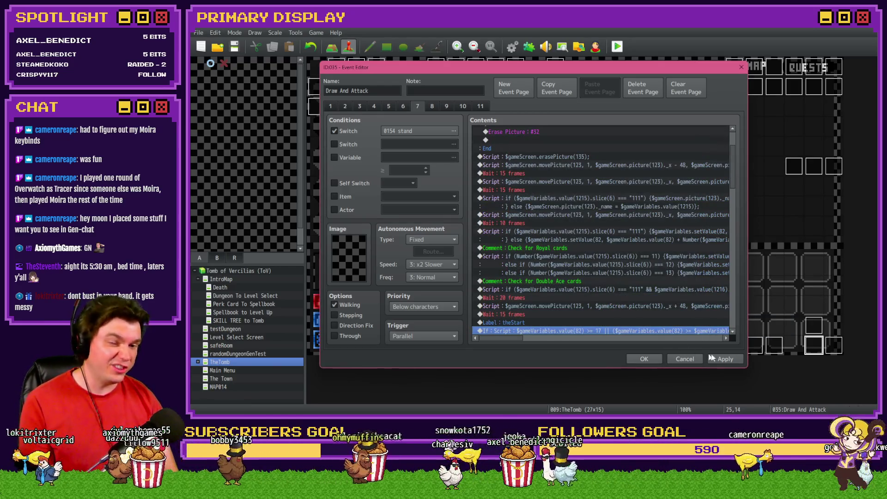
scroll(594, 284, "down", 5)
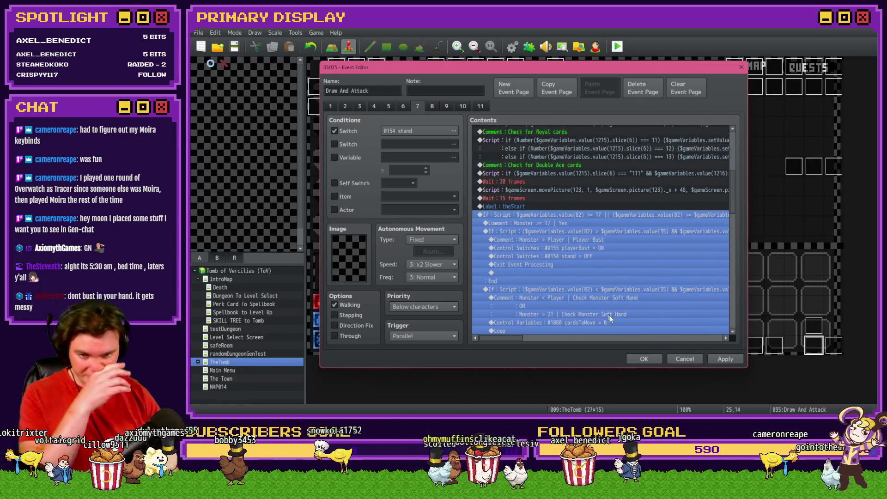
left_click(642, 359)
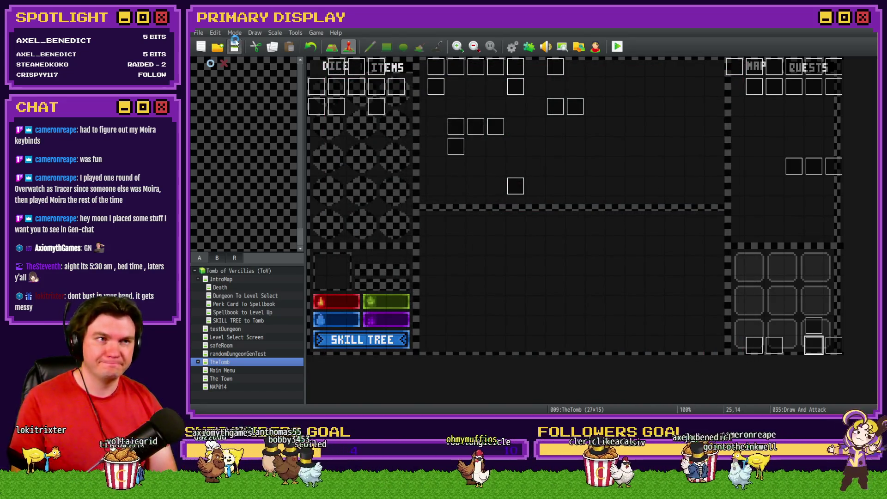
View the Trello bug card's screenshot full-size, then return to RPG Maker.
key("alt+Tab")
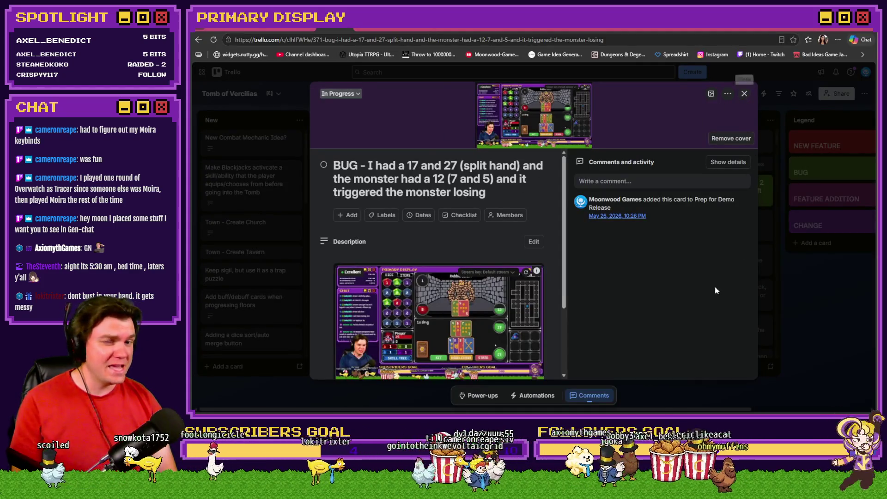
key("alt+Tab")
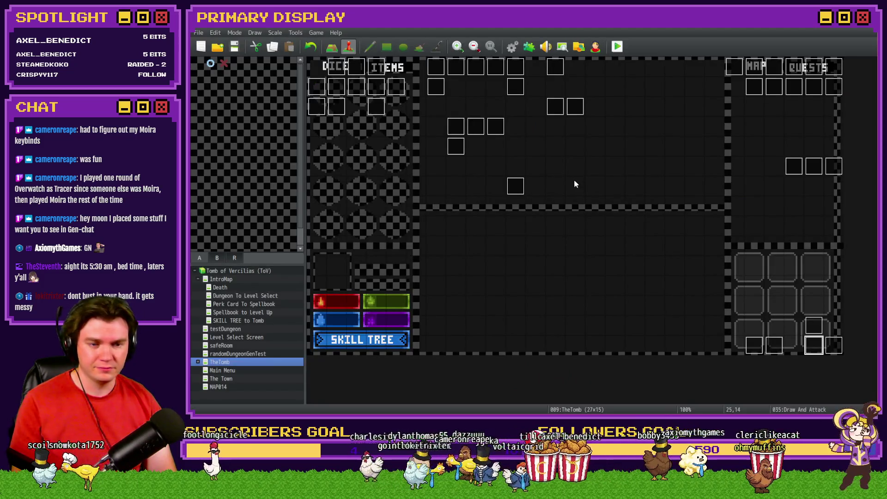
key("alt+Tab")
left_click(473, 331)
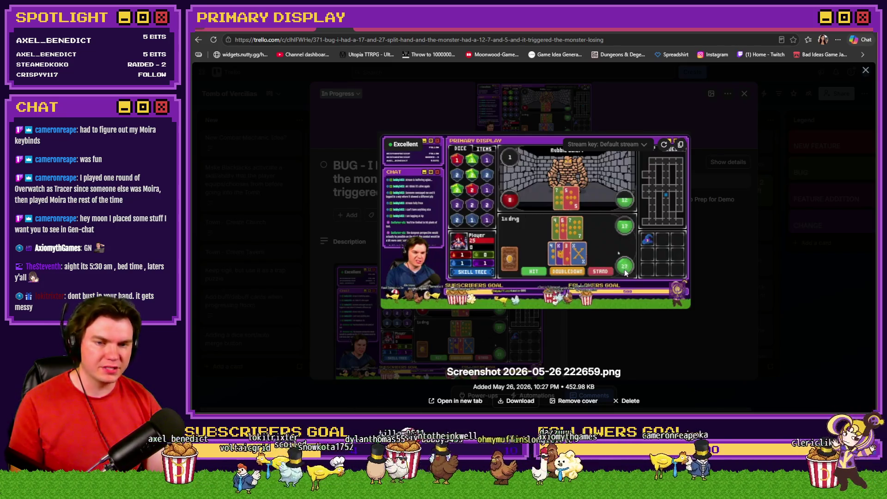
key("alt+Tab")
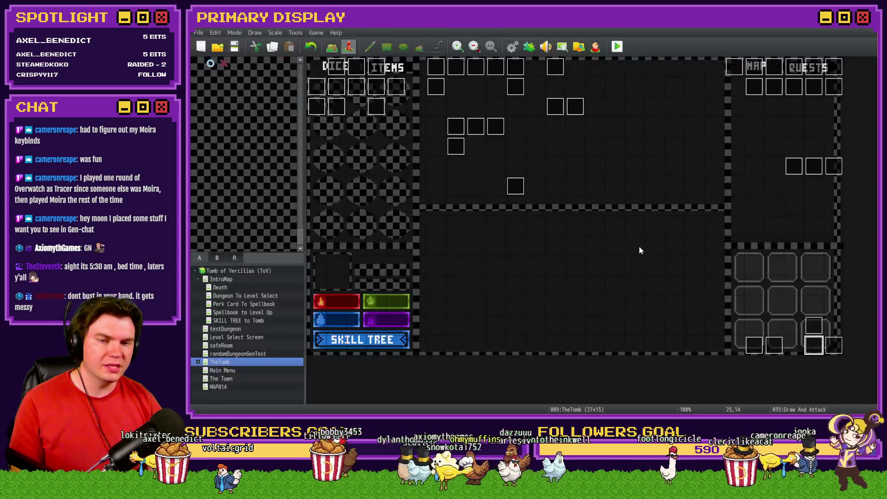
Reopen Draw And Attack on page 2 and scroll through its Draw Cards loop.
double_click(808, 348)
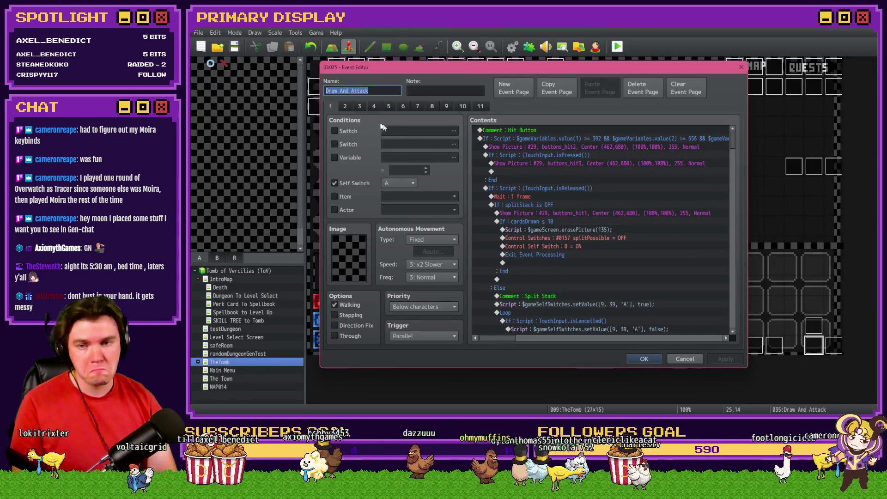
left_click(348, 107)
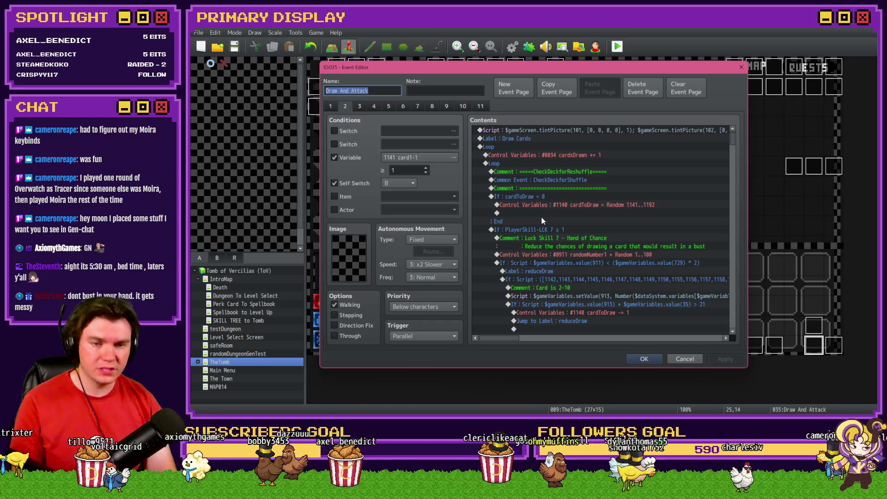
scroll(550, 236, "down", 3)
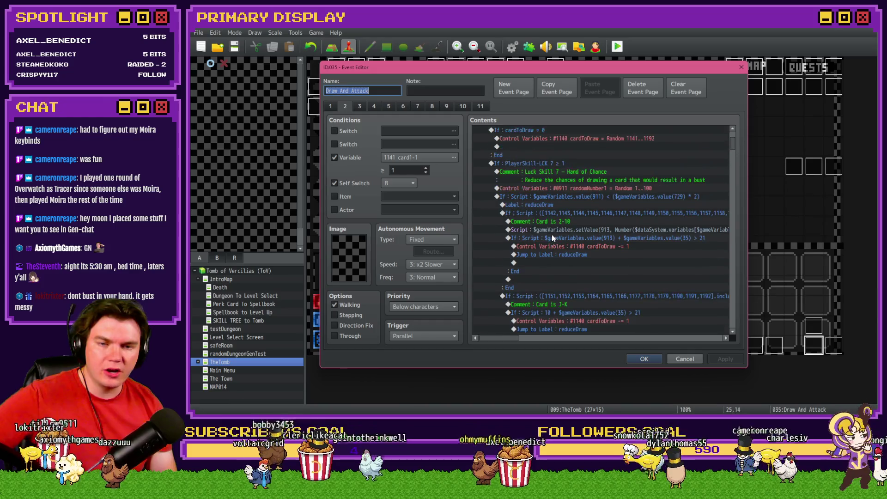
scroll(552, 235, "down", 8)
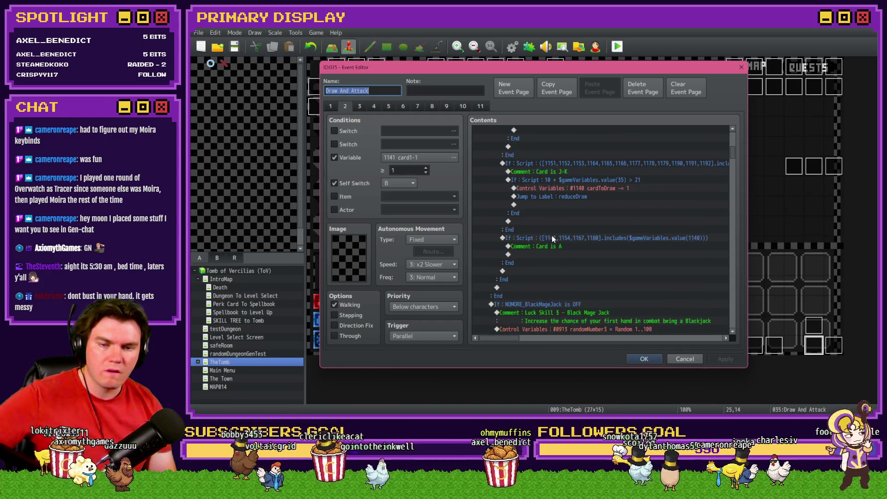
scroll(551, 237, "down", 2)
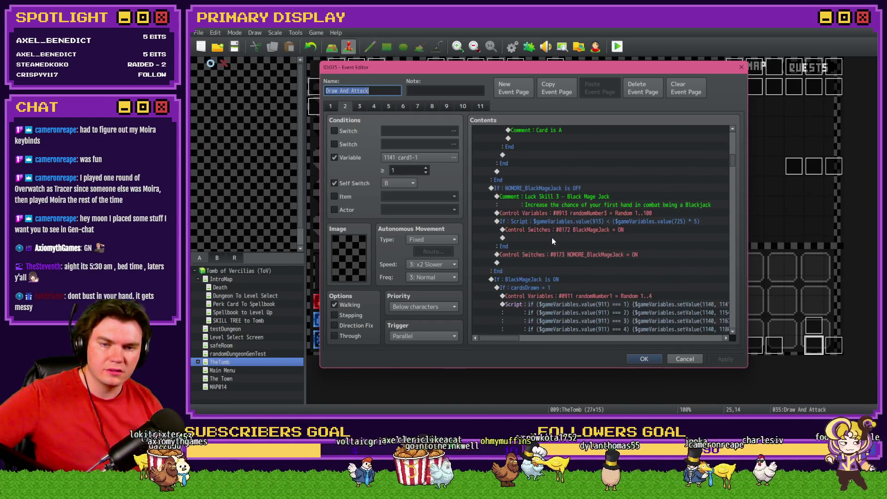
scroll(550, 240, "up", 10)
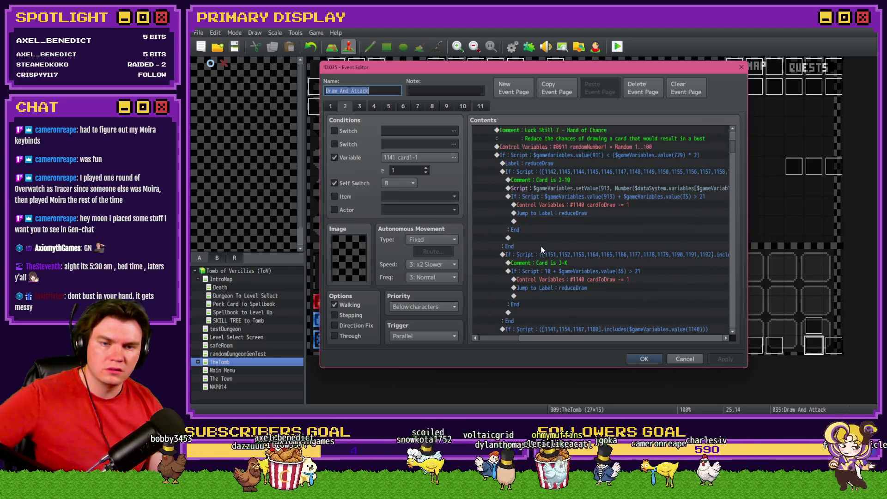
left_click(582, 239)
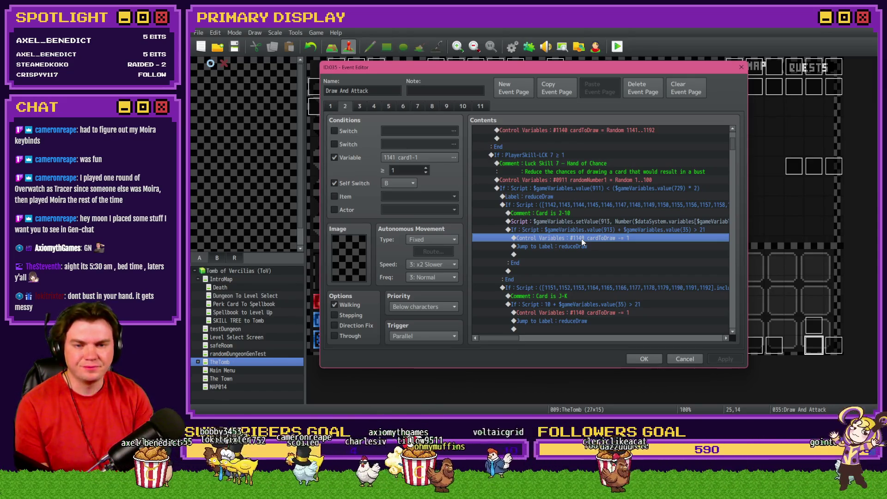
scroll(583, 241, "up", 3)
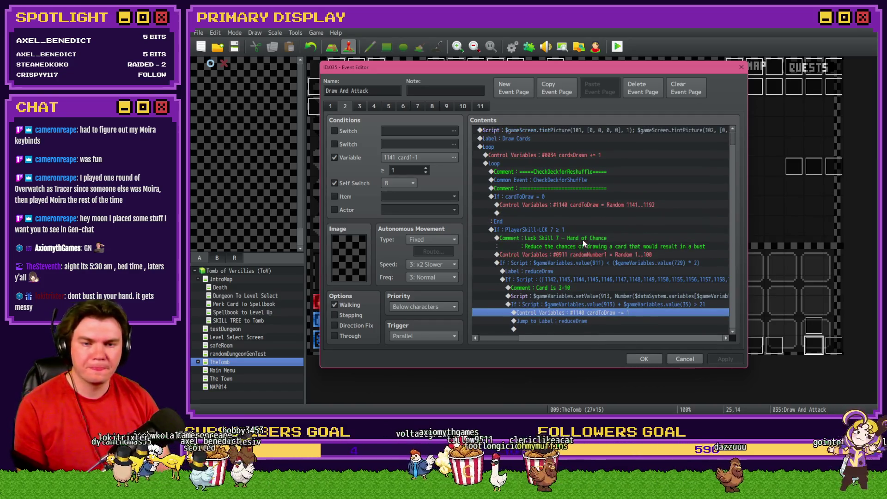
left_click(568, 205)
left_click(566, 199)
left_click(567, 205)
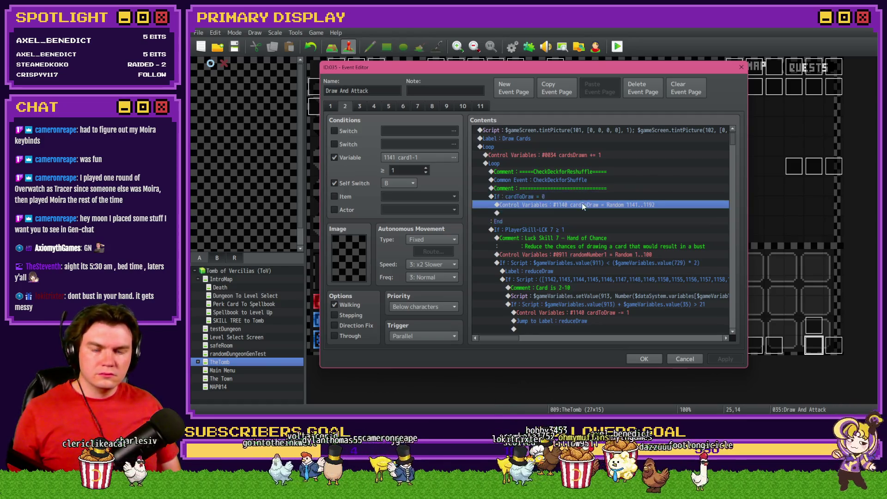
Duplicate the cardToDraw = 0 branch and set its Control Variables to Random 1145..1145.
left_click(580, 196)
key("ctrl+c")
key("ctrl+v")
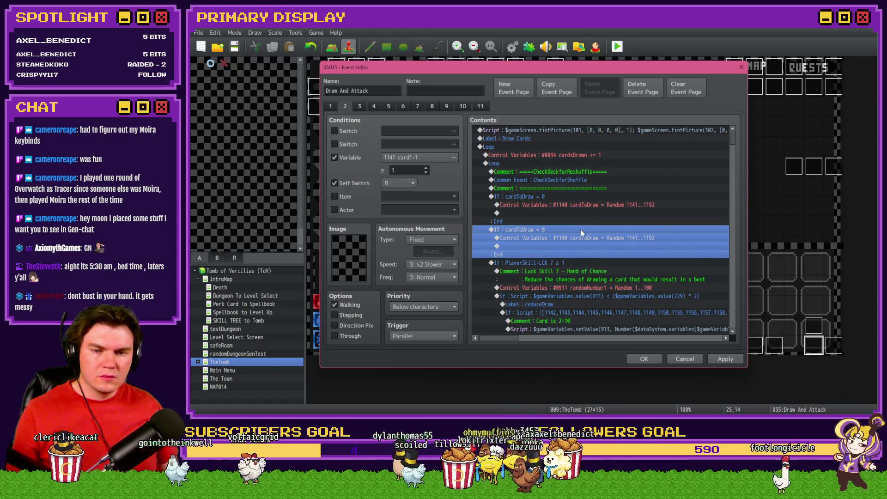
left_click(576, 238)
double_click(576, 237)
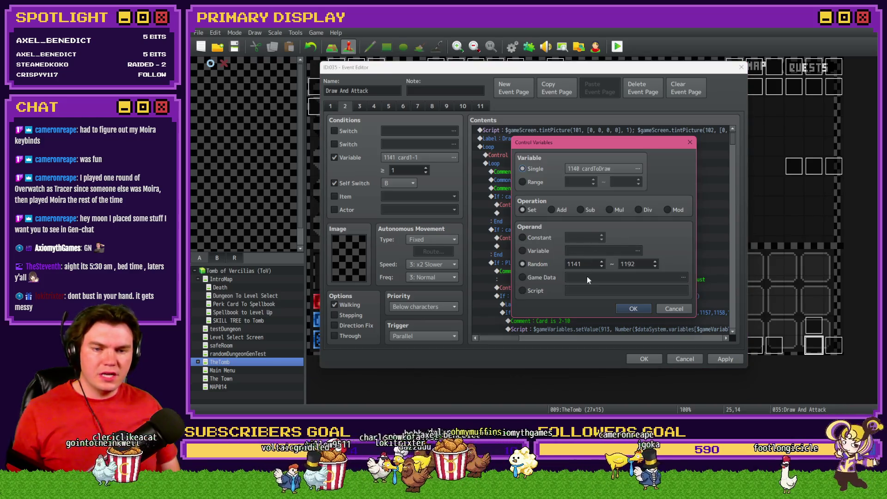
double_click(584, 264)
type("41")
double_click(582, 264)
type("1145")
double_click(644, 266)
type("11")
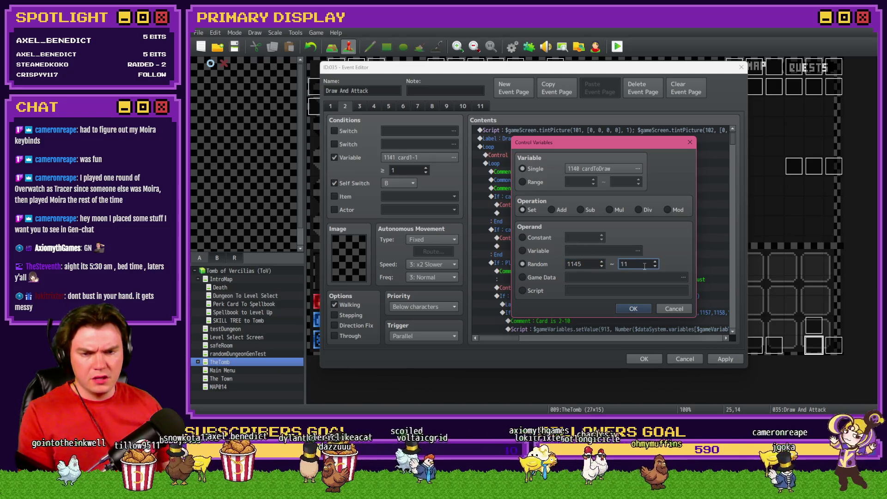
left_click(633, 309)
Make a copied branch test cardToDraw = 1 with Random 1145..1145, and close the editor.
double_click(582, 260)
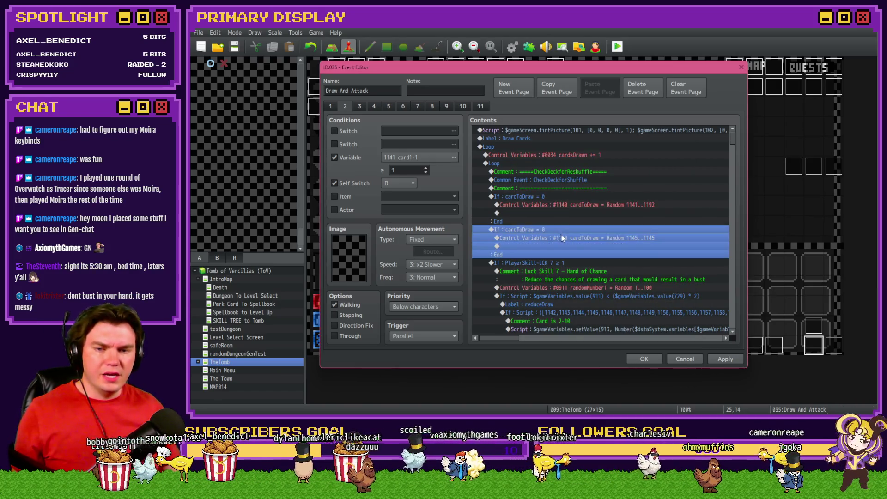
double_click(616, 207)
type("1")
left_click(638, 304)
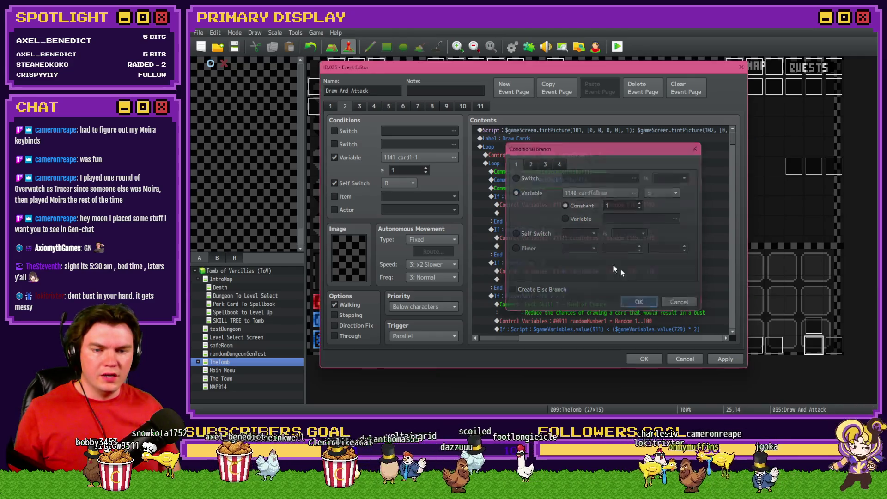
left_click(595, 272)
double_click(595, 271)
double_click(596, 264)
type("1145")
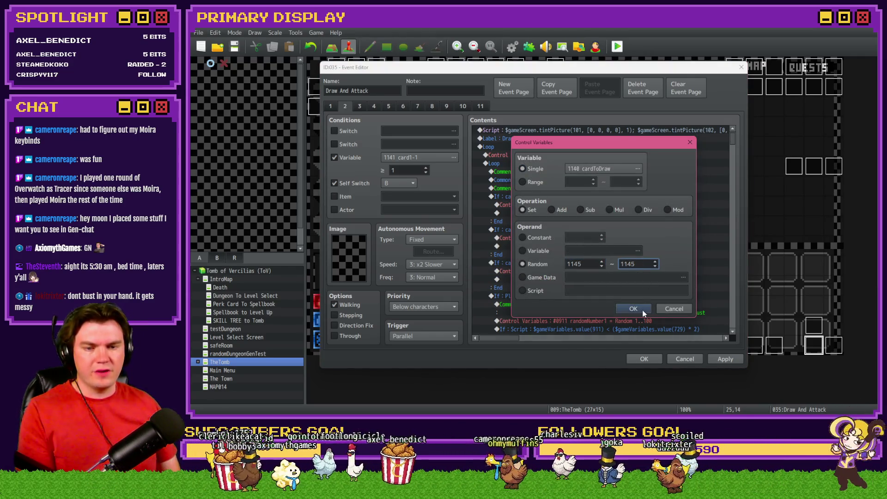
left_click(641, 308)
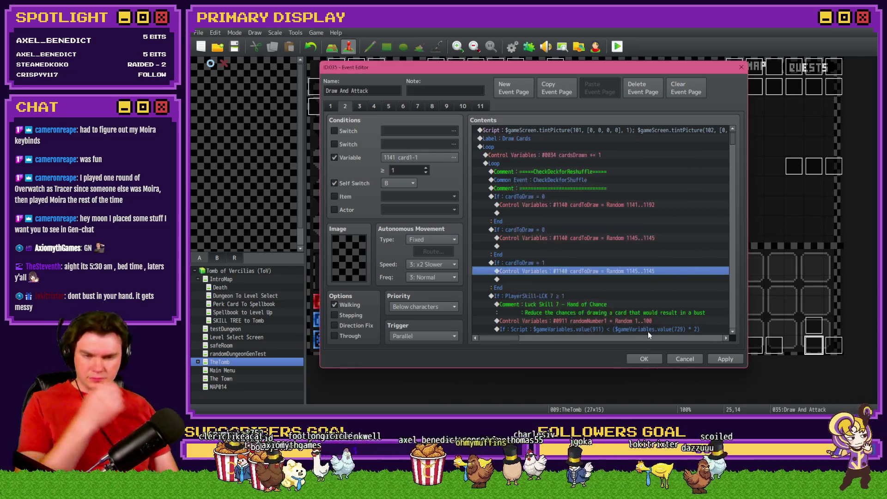
left_click(644, 357)
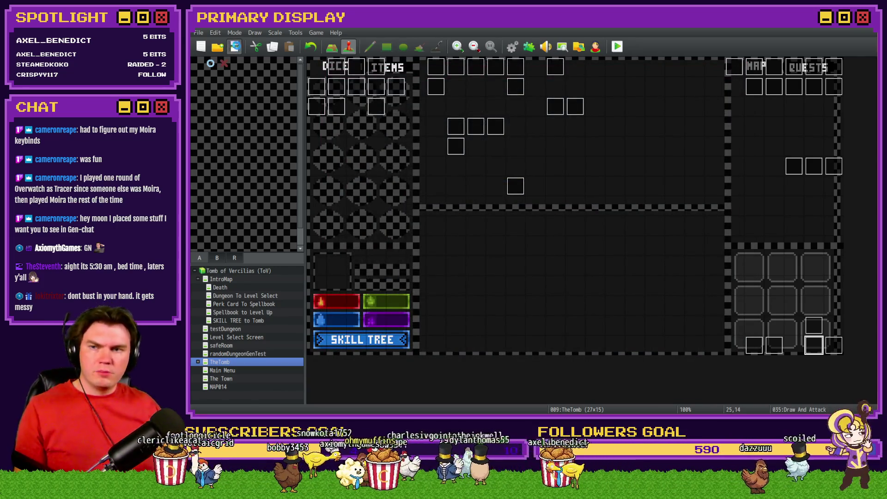
Playtest, pick the Nick's Hat perk card, walk into the Rubble Golem battle, then quit.
left_click(618, 47)
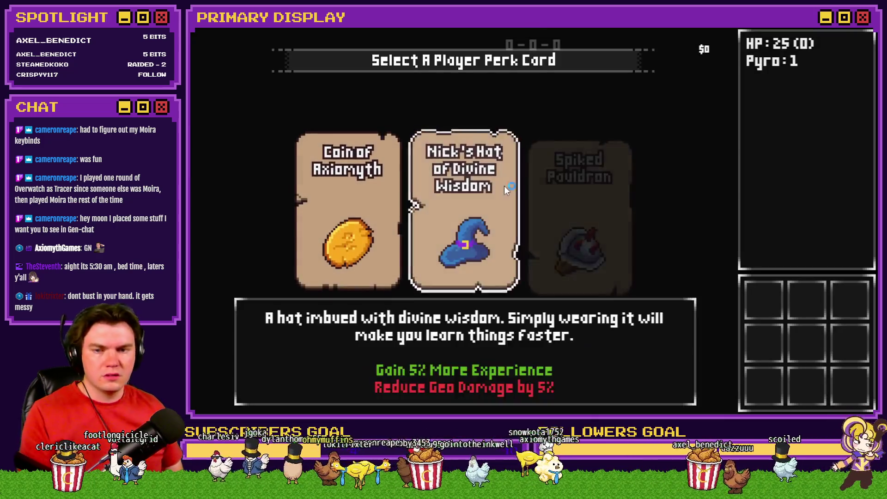
left_click(505, 187)
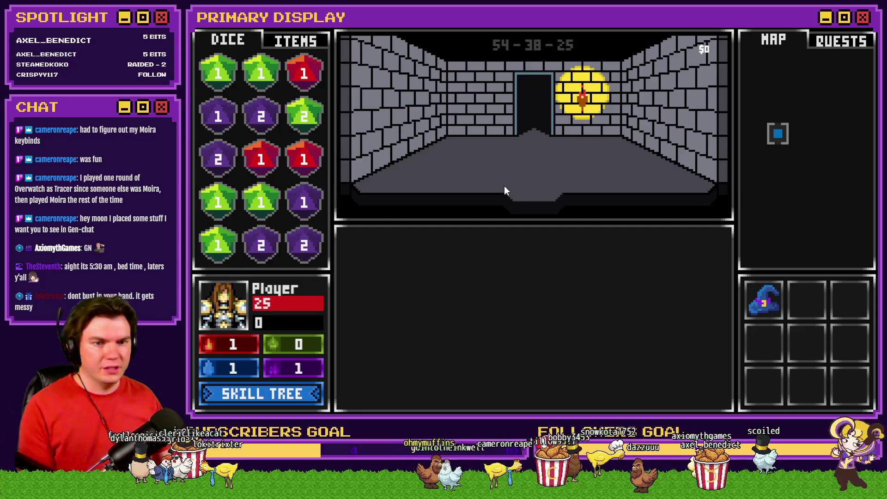
key("w")
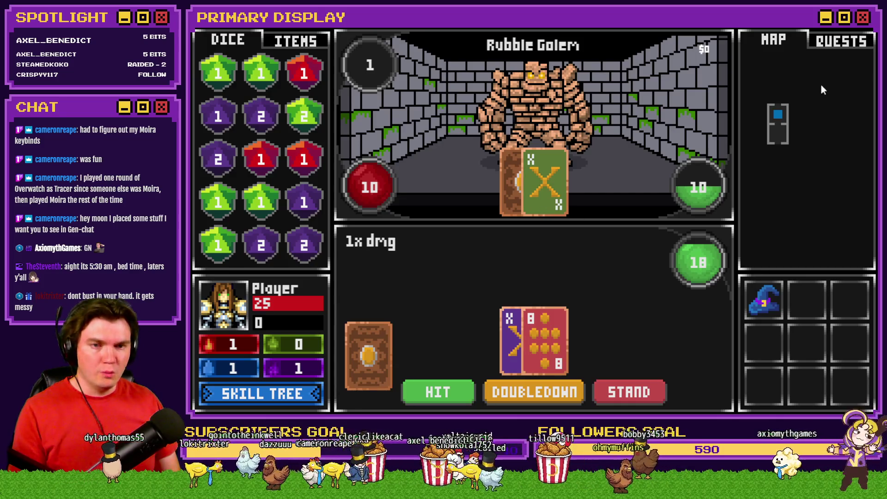
left_click(865, 36)
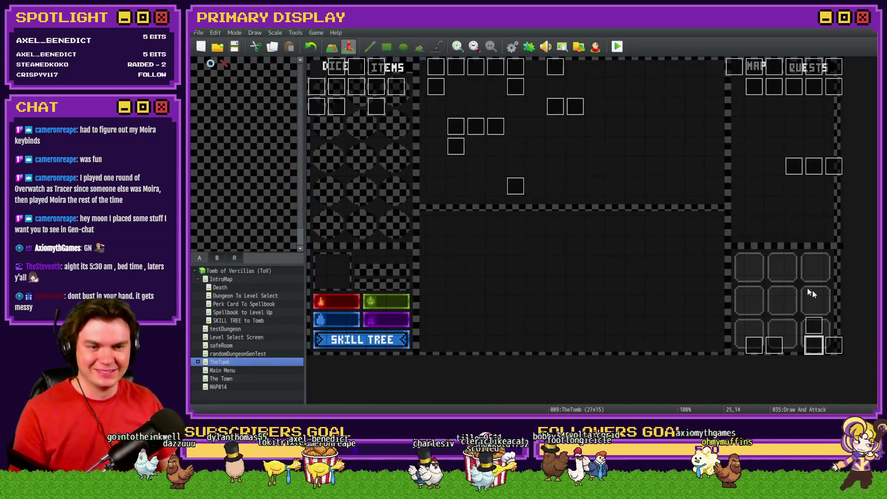
In Draw And Attack, cut out both forced cardToDraw branches.
double_click(815, 350)
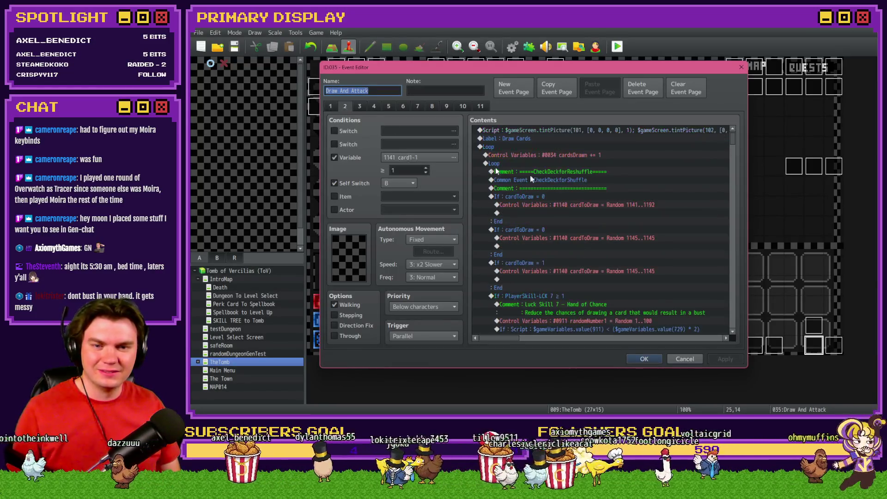
left_click(517, 229)
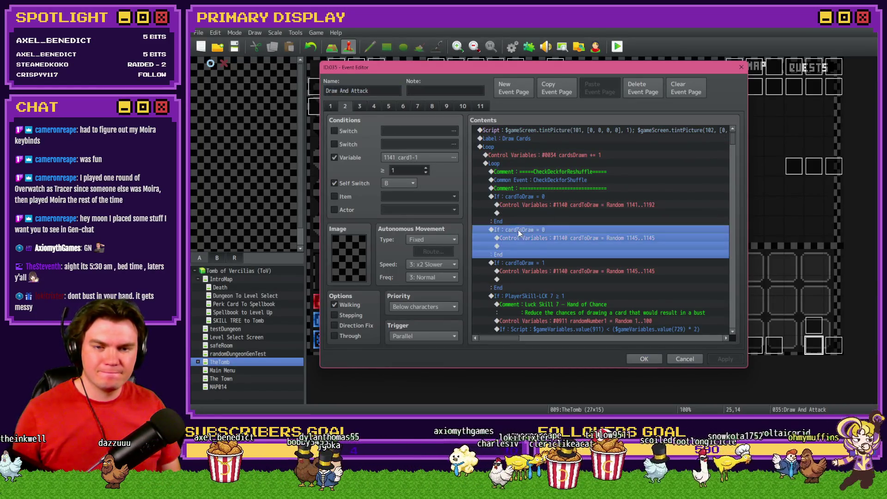
left_click(534, 263, "shift")
key("Delete")
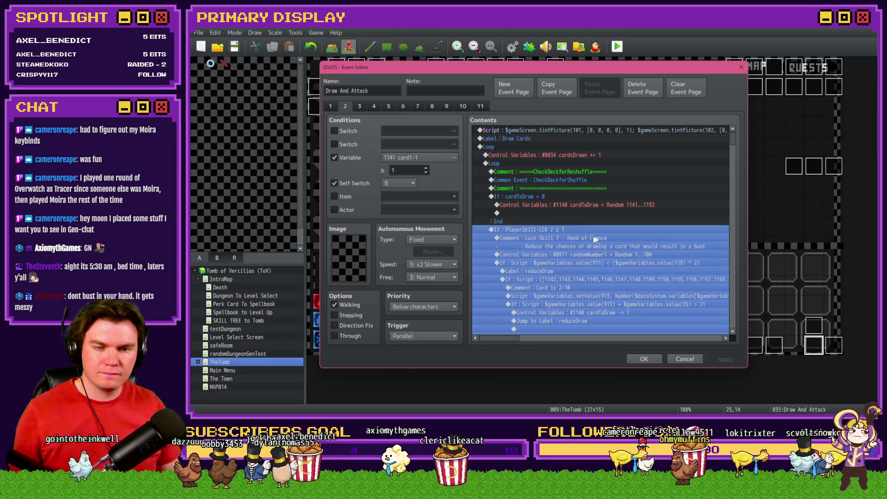
scroll(578, 236, "down", 8)
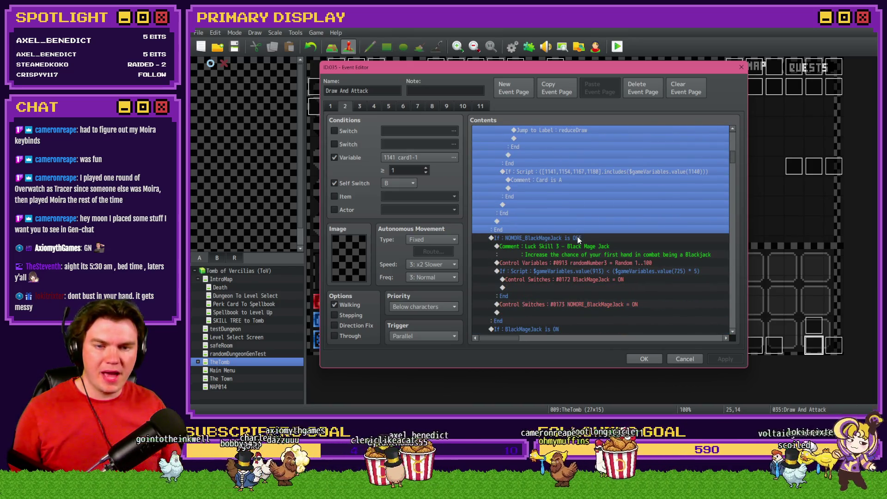
scroll(577, 237, "down", 2)
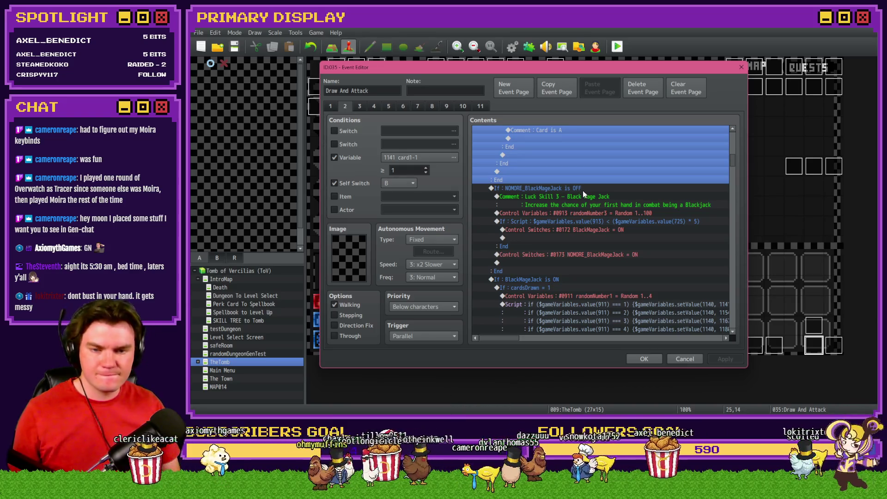
Paste them after the BlackMageJack logic before the 'Actual visual drawing' comment, save, and playtest.
left_click(583, 191, "shift")
scroll(575, 212, "down", 3)
scroll(574, 212, "down", 6)
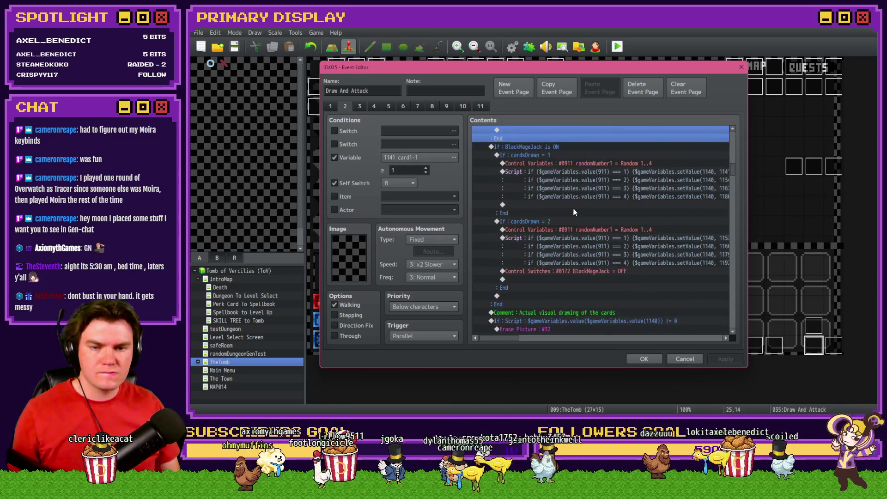
scroll(573, 212, "down", 3)
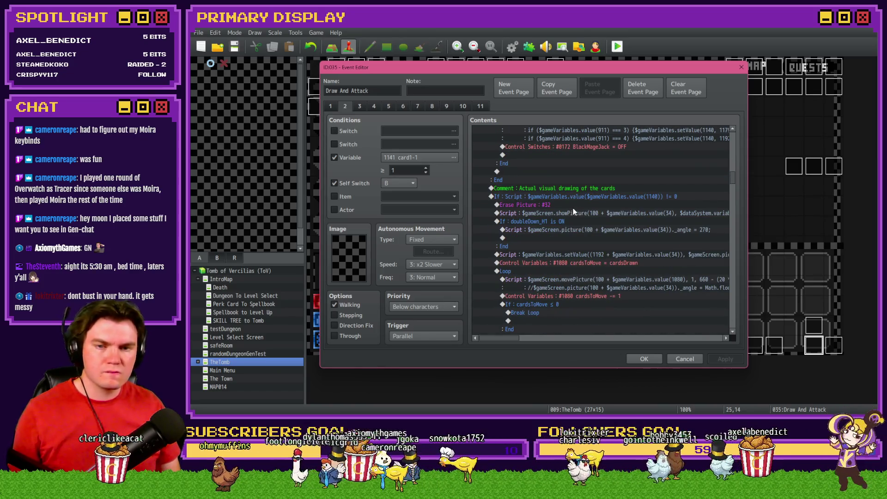
scroll(573, 209, "up", 5)
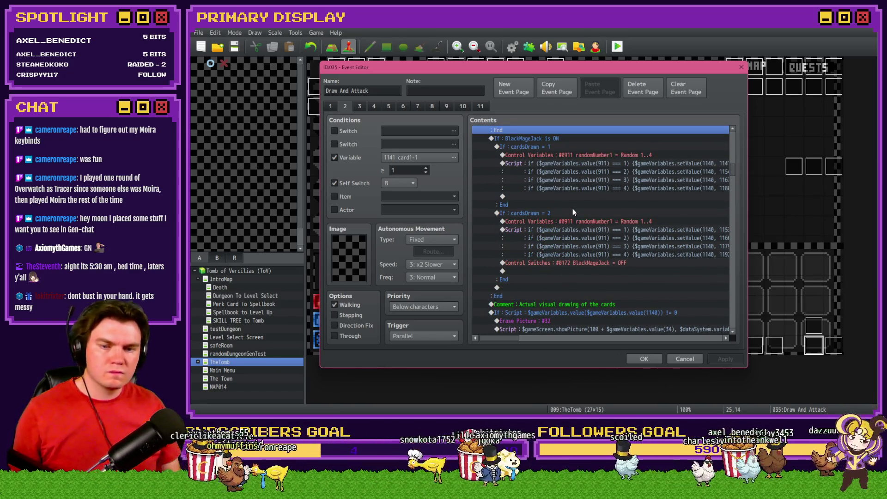
scroll(573, 209, "up", 5)
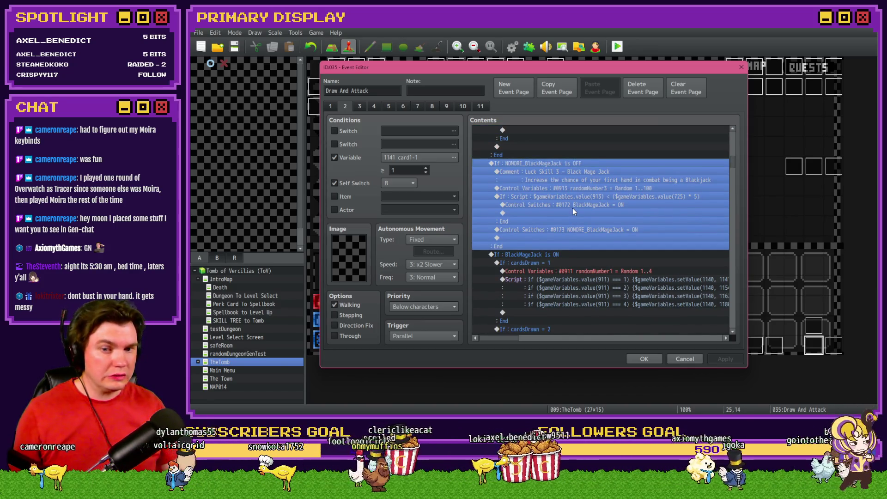
scroll(573, 208, "down", 5)
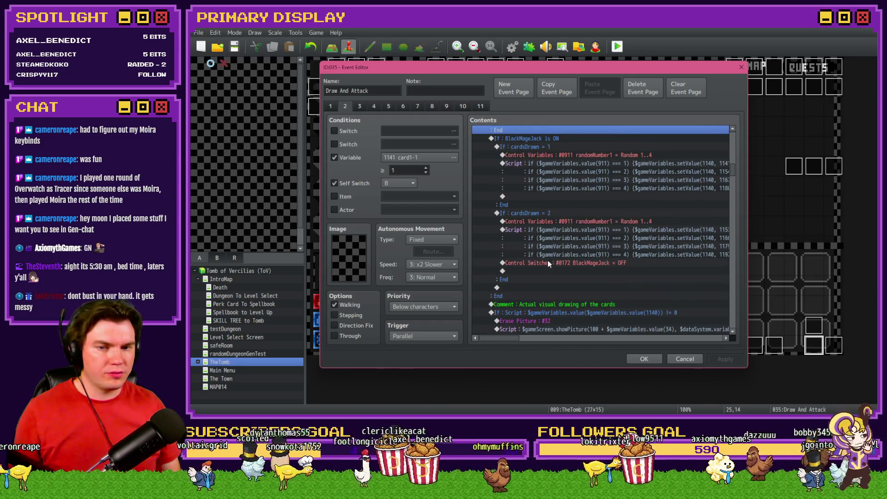
left_click(526, 304)
key("ctrl+v")
left_click(642, 358)
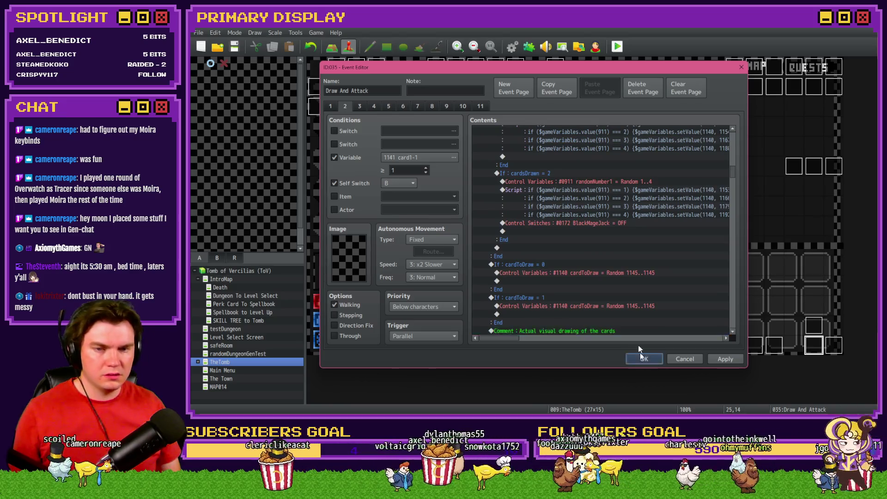
left_click(492, 237)
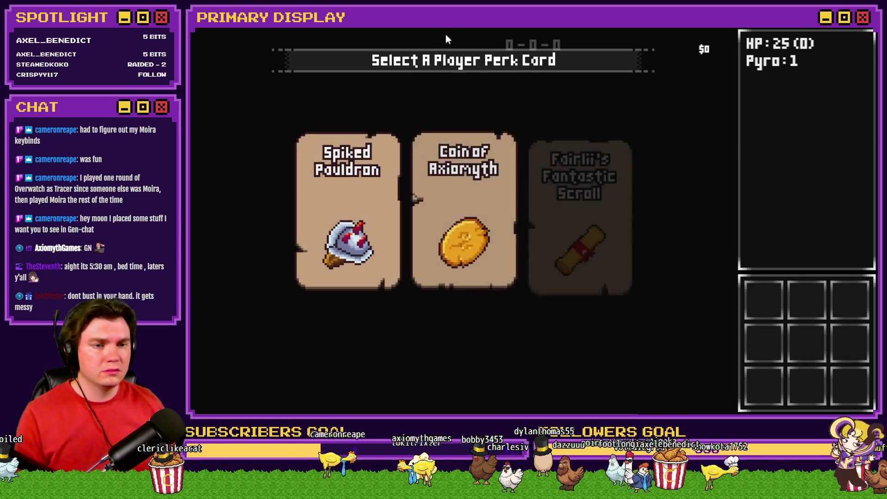
In the playtest, take the Coin of Axiomyth perk and align the gem rings to disarm the trap.
left_click(481, 158)
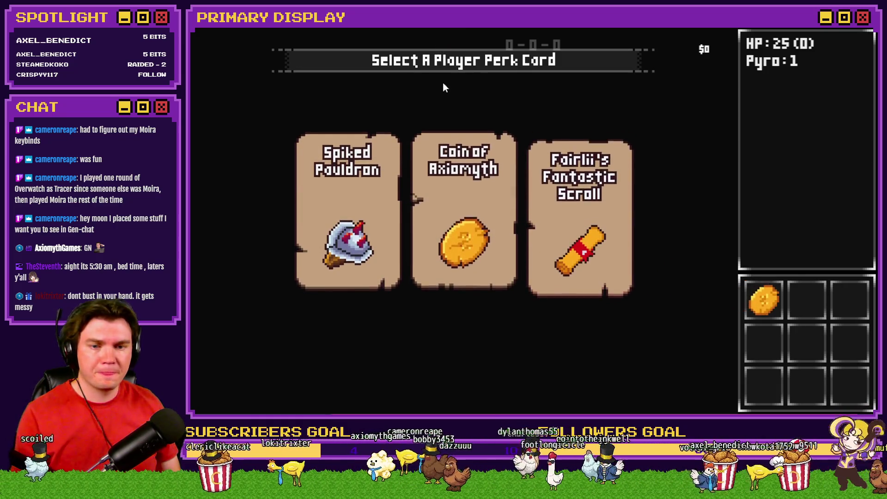
key("a")
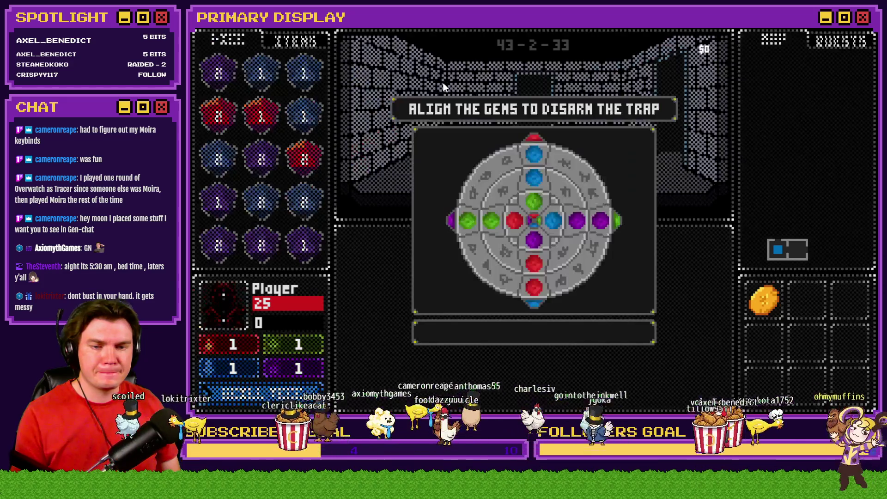
left_click(523, 196)
left_click(550, 253)
left_click(533, 190)
left_click(527, 162)
left_click(527, 159)
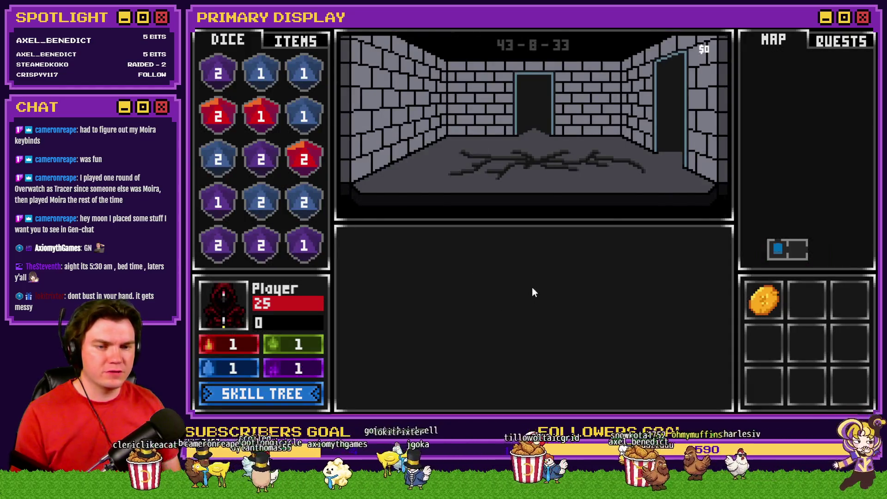
Enter the Gargoyle card battle (6 and 8 dealt), end the test run and reopen Draw And Attack.
key("w")
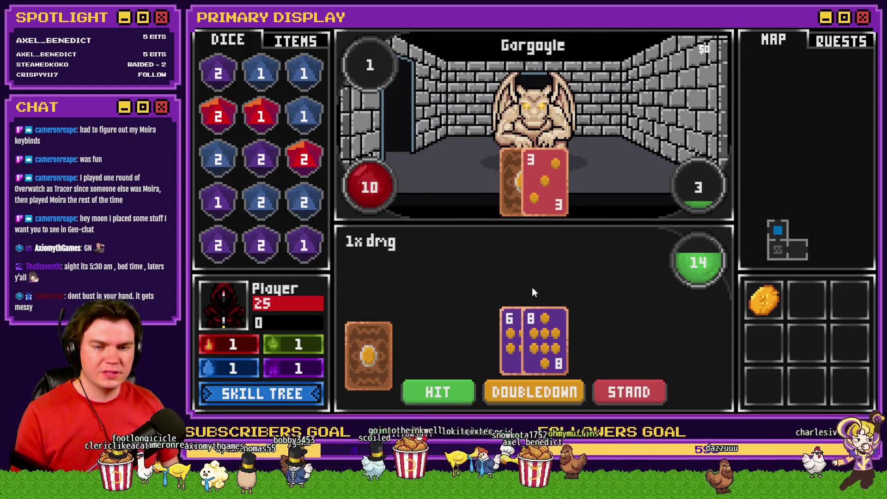
left_click(850, 113)
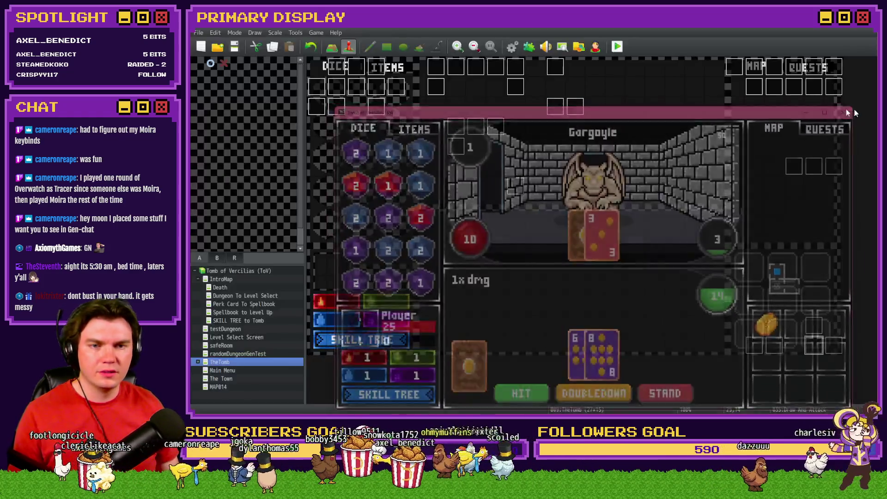
double_click(814, 344)
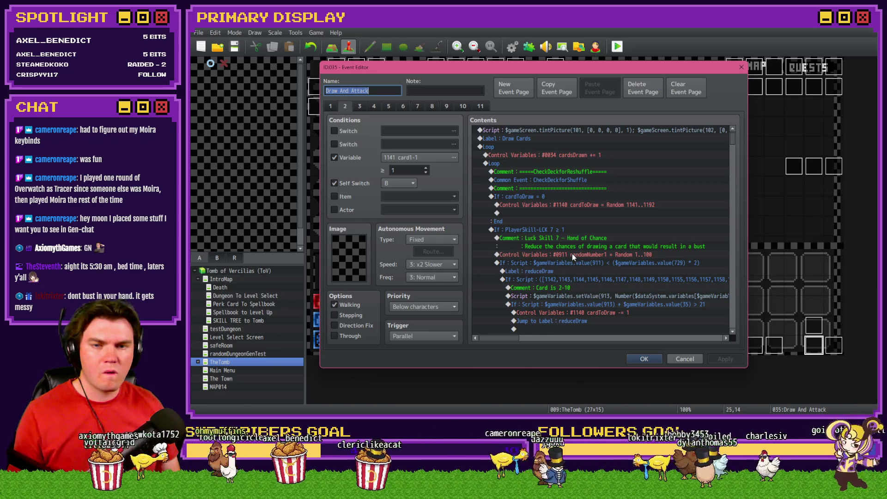
Select both If : cardToDraw condition blocks in the Contents list.
scroll(572, 254, "down", 3)
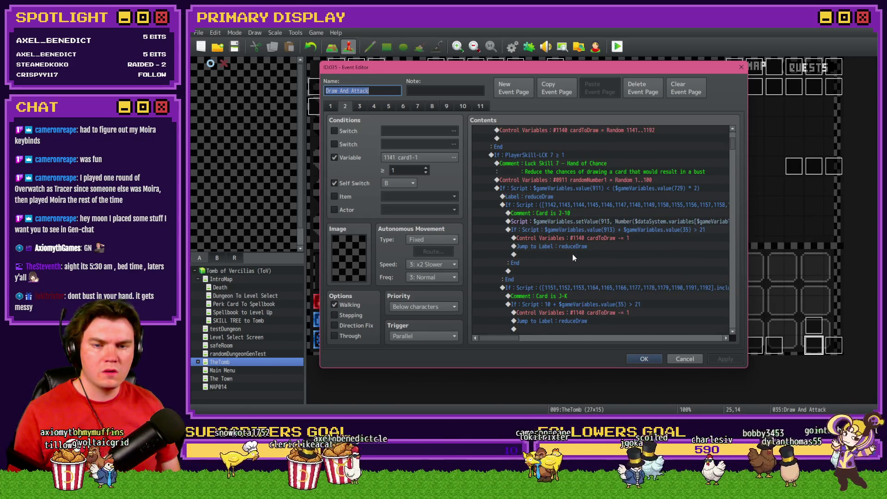
scroll(573, 254, "down", 10)
scroll(573, 257, "down", 6)
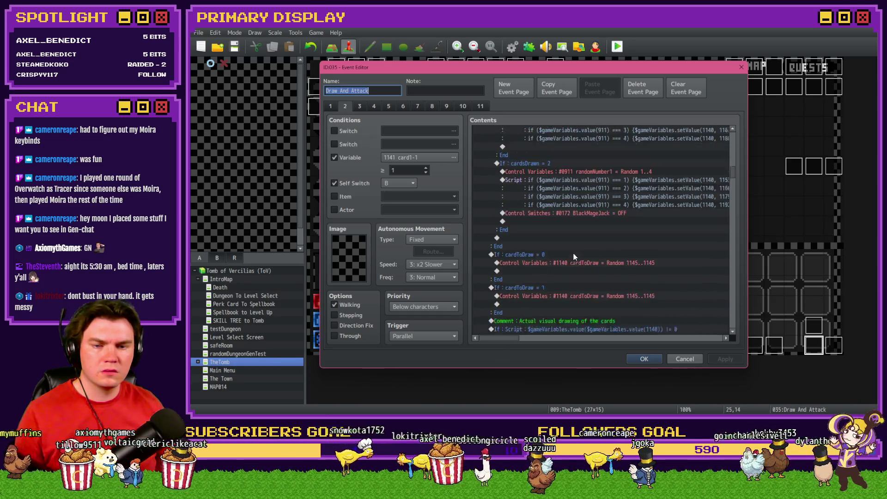
scroll(573, 257, "down", 2)
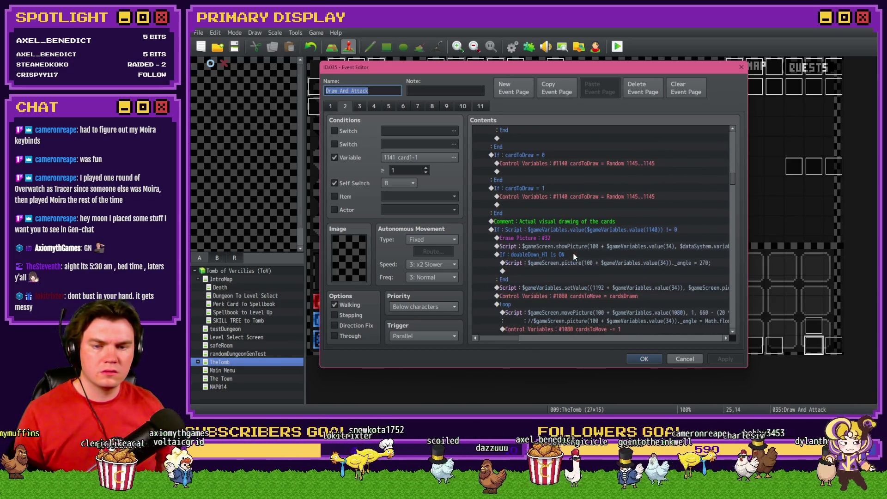
left_click(548, 156)
left_click(547, 190, "shift")
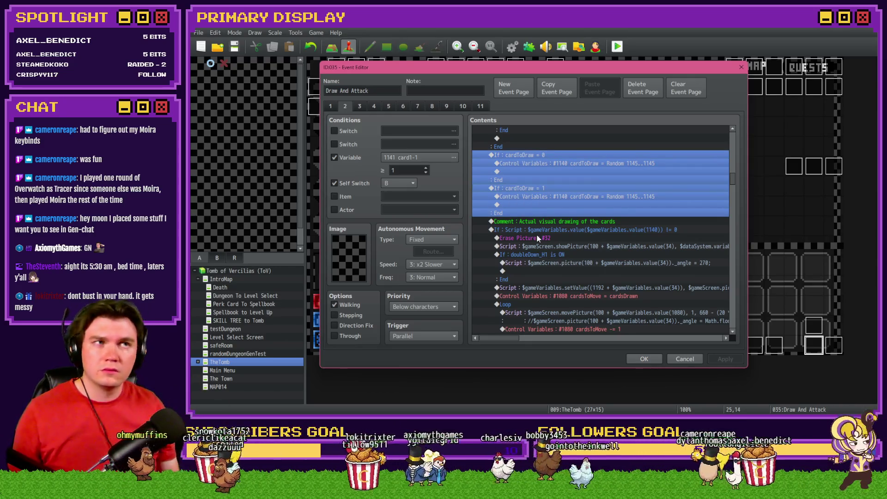
Uncheck the page's card1-1 Variable condition and close the editor with OK.
scroll(537, 237, "down", 5)
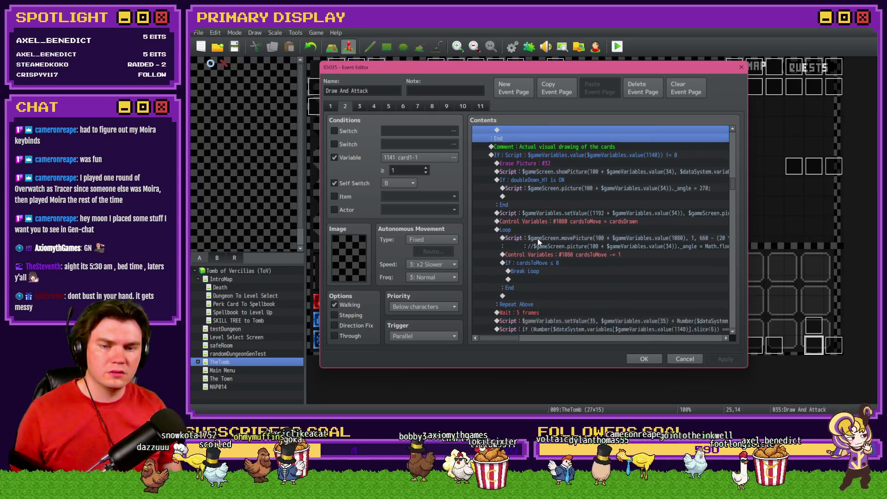
scroll(538, 239, "up", 5)
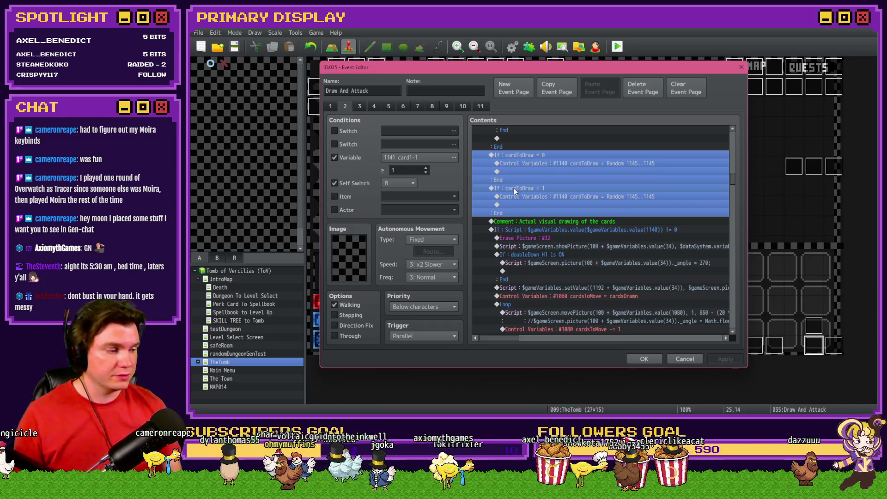
scroll(514, 192, "down", 3)
scroll(514, 197, "down", 3)
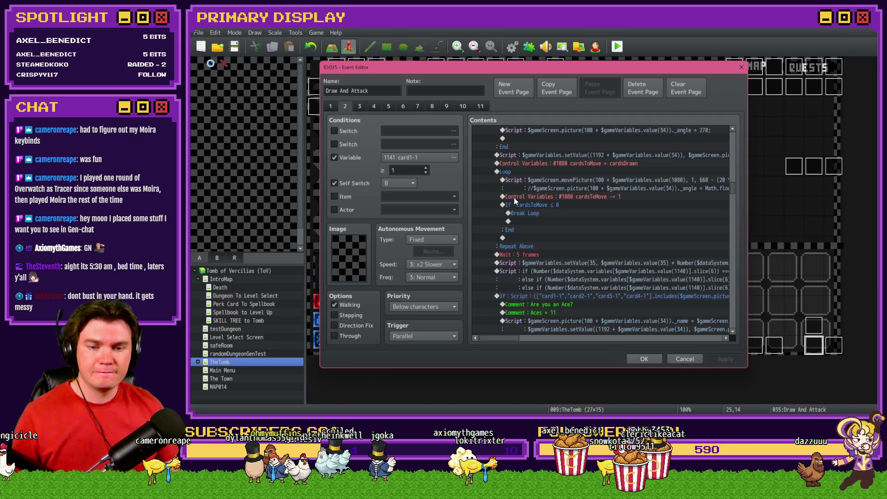
scroll(514, 198, "up", 5)
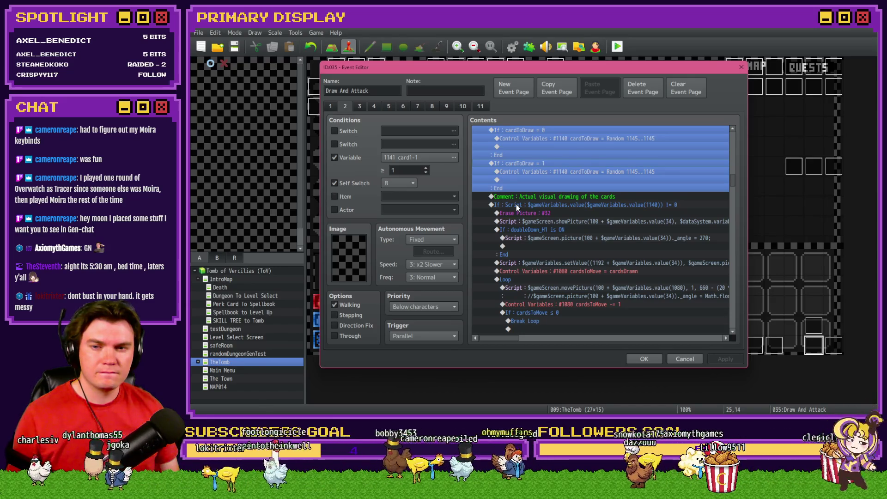
left_click(340, 157)
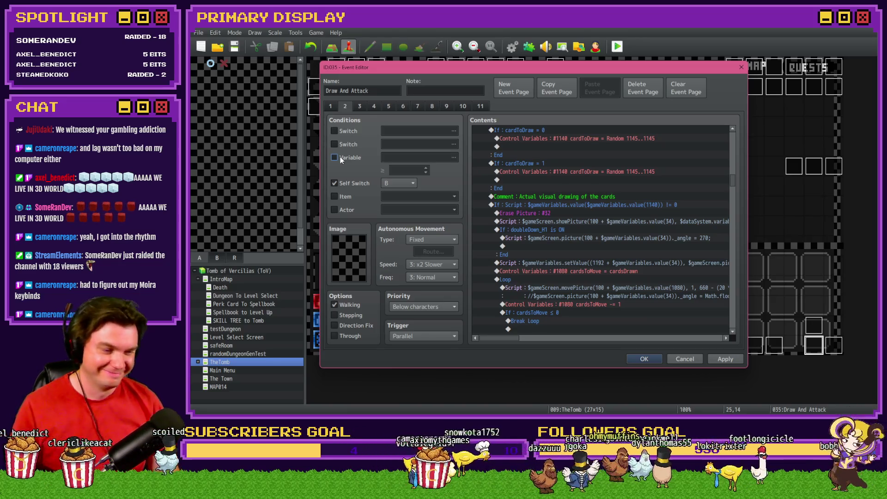
left_click(641, 360)
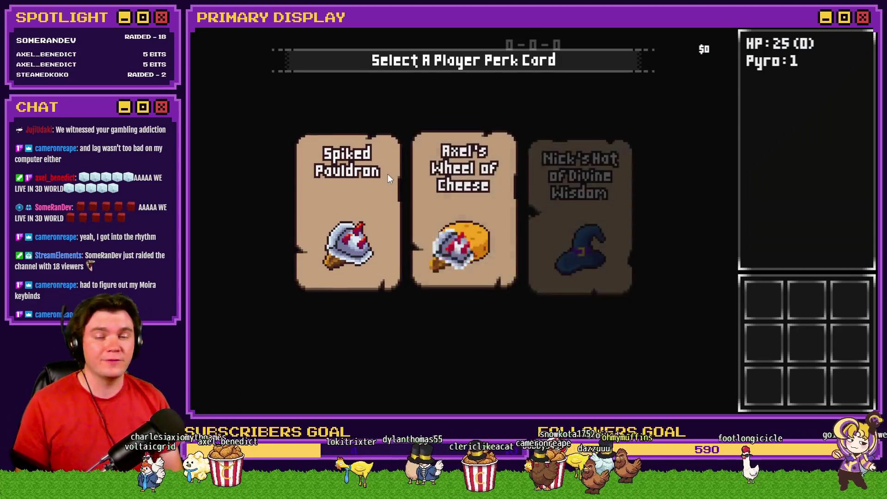
Playtest with the Spiked Pauldron perk into the Gargoyle fight (Jack and 7), then quit and reopen Draw And Attack.
left_click(387, 174)
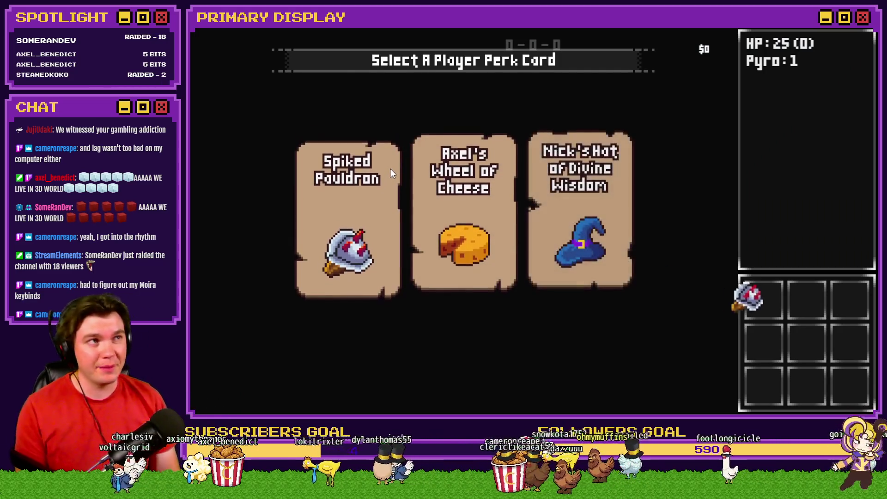
key("w")
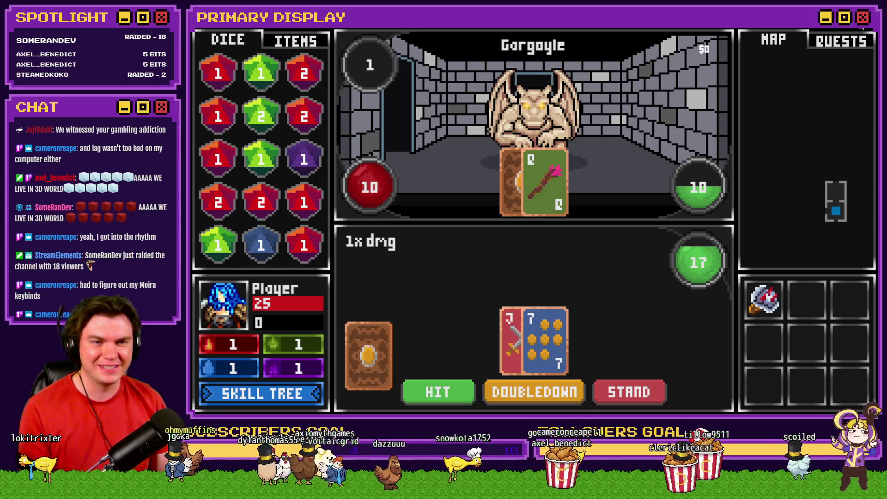
key("alt+F4")
double_click(808, 352)
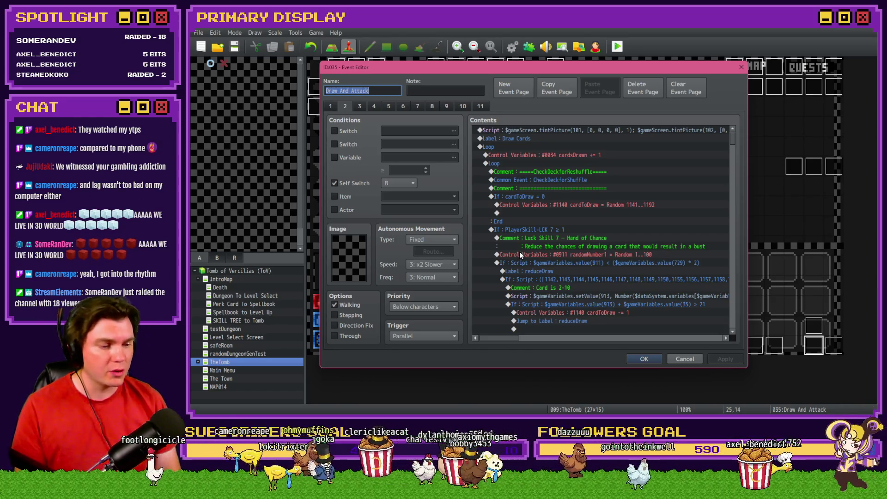
Inspect the If : cardToDraw = 0 branch without changing it.
scroll(520, 254, "down", 3)
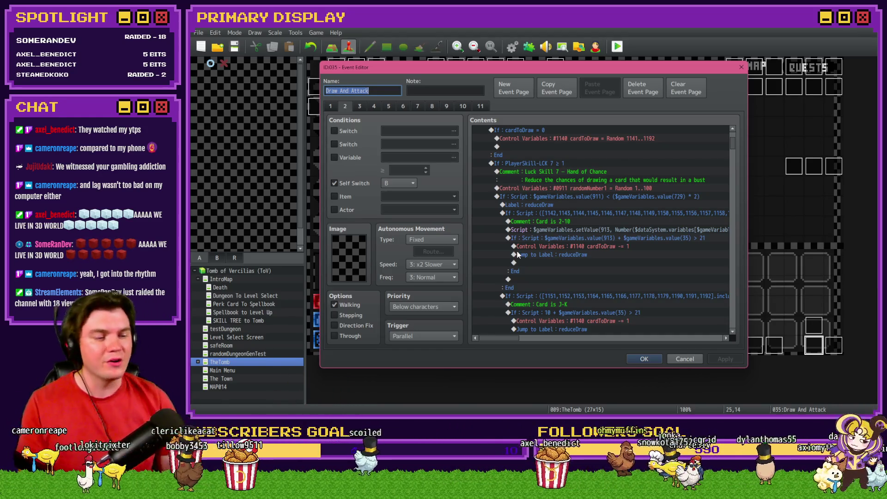
scroll(534, 261, "down", 10)
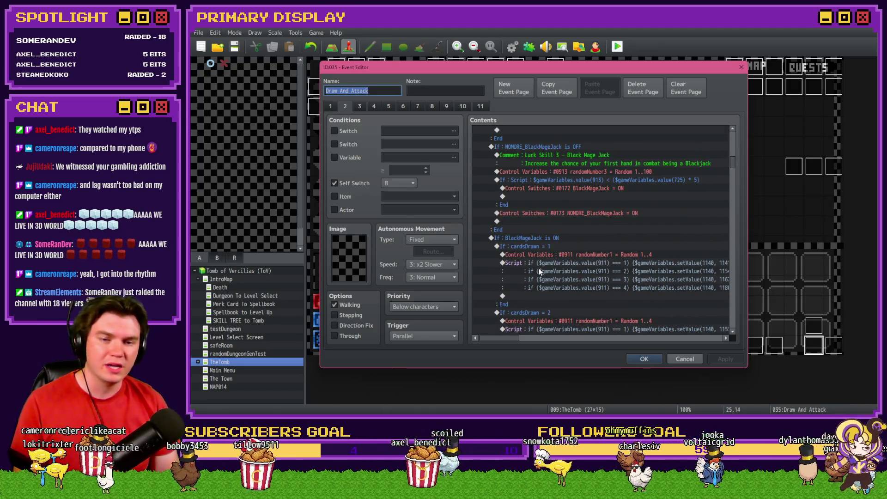
left_click(539, 267)
scroll(554, 204, "down", 3)
scroll(564, 240, "up", 6)
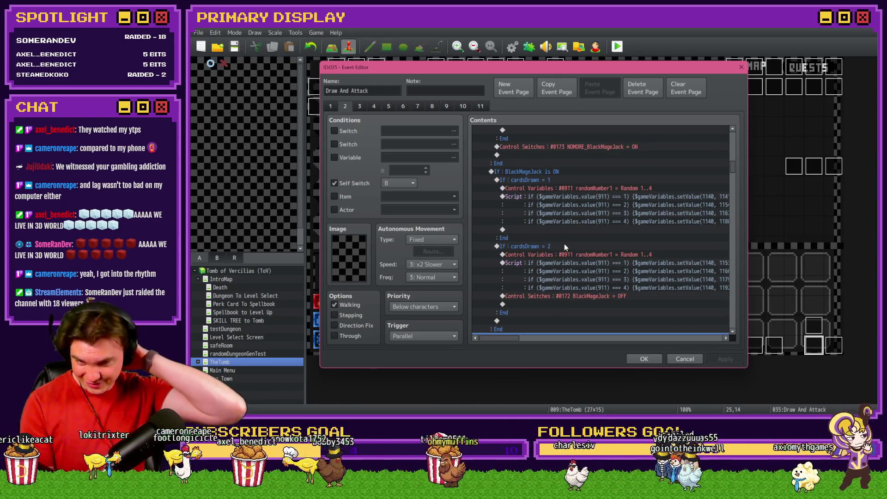
scroll(546, 266, "down", 3)
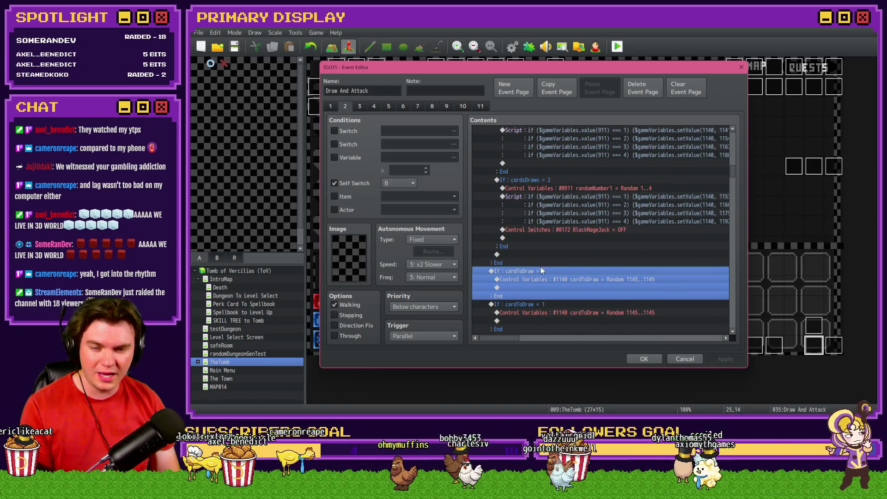
double_click(542, 270)
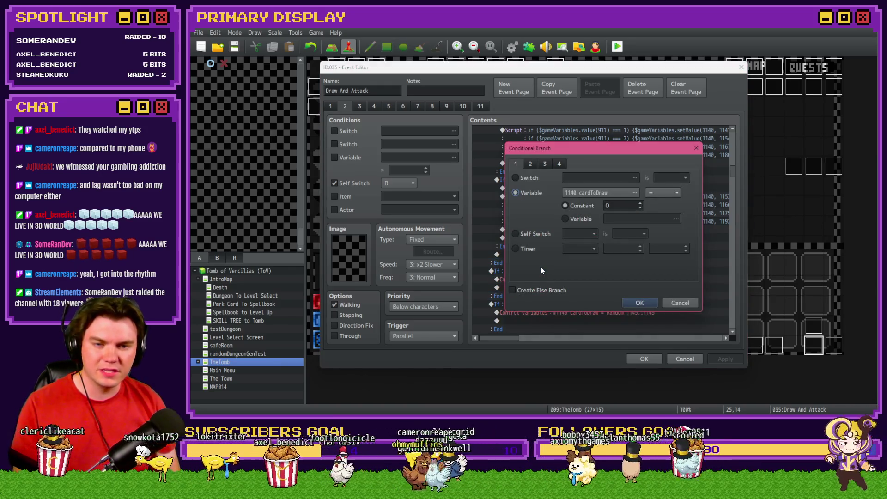
key("Escape")
key("Down")
key("Return")
key("Escape")
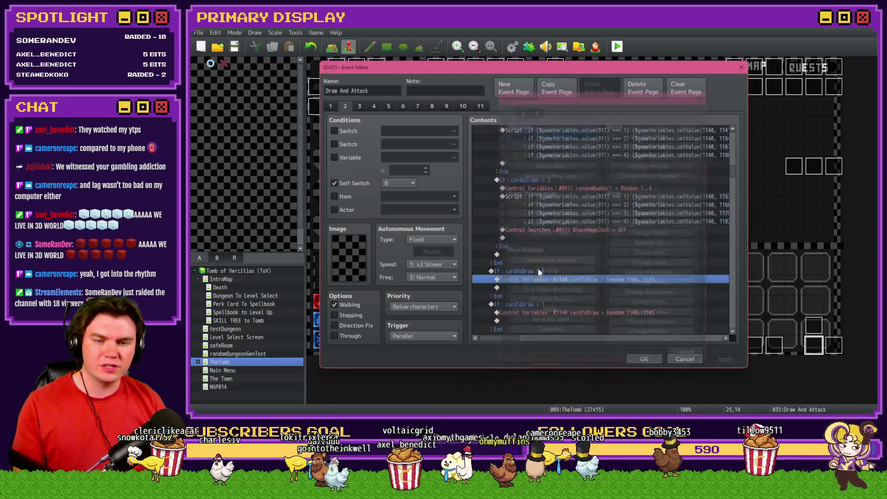
Open and close the Flash Screen settings, close the editor, and save to start a Slime playtest.
double_click(536, 270)
left_click(520, 108)
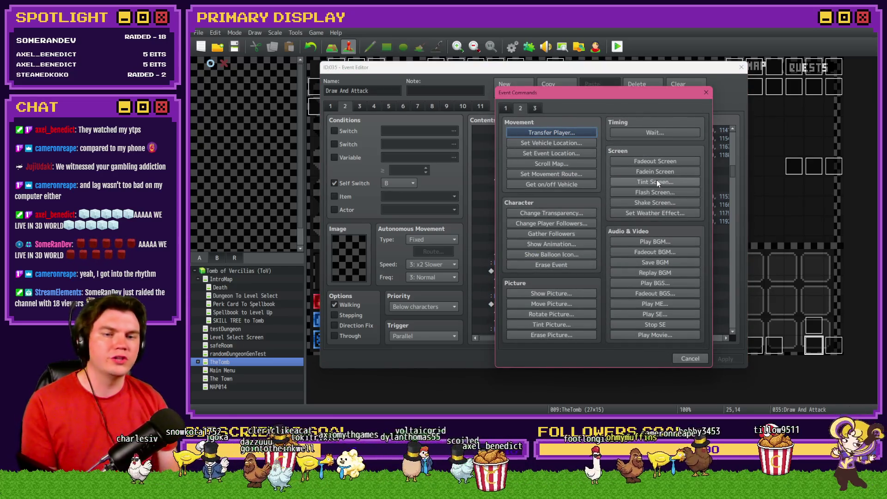
left_click(656, 193)
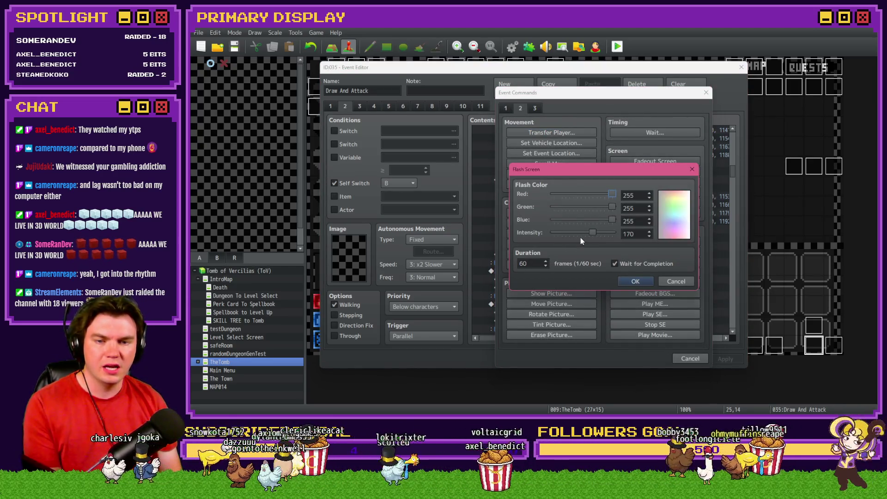
left_click(635, 281)
left_click(644, 357)
left_click(492, 233)
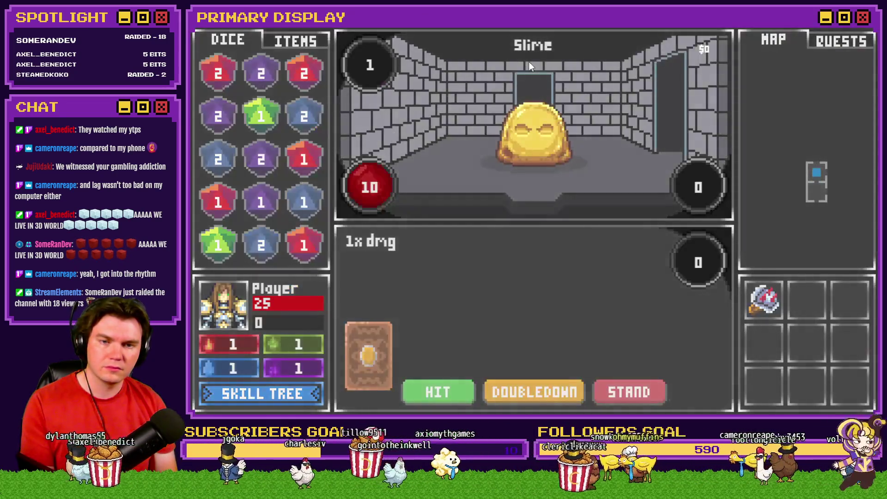
In the F9 debug view, check cardToDraw (1152) among variables 1131-1140, then close the game.
key("F9")
key("Page_Down")
key("Page_Down")
key("Page_Down")
key("Up")
key("Up")
key("Up")
key("Up")
key("Up")
key("Up")
key("Up")
key("Up")
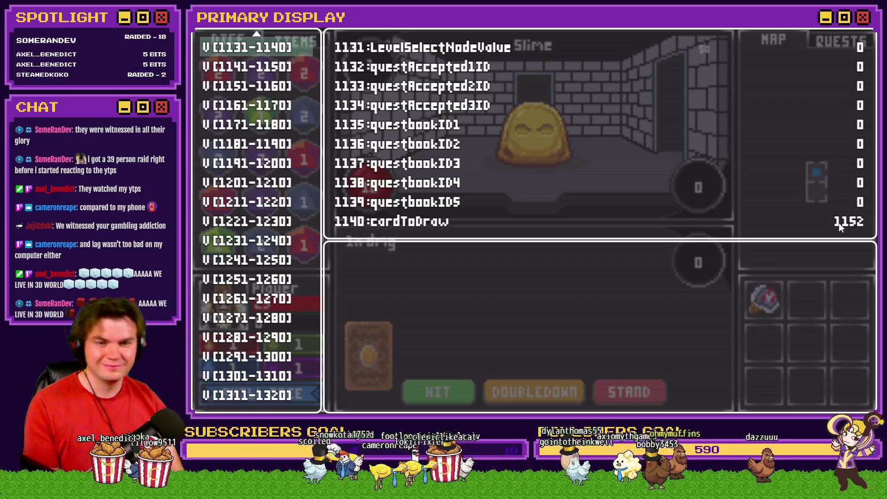
key("alt+F4")
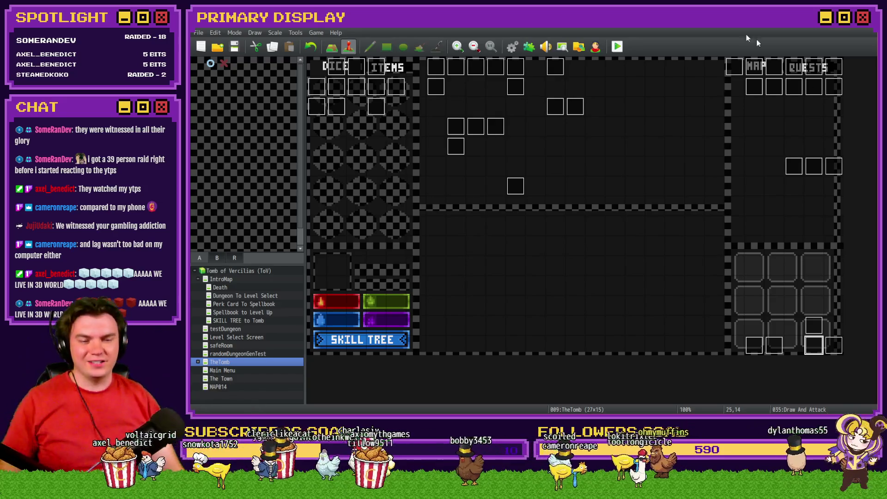
Reopen Draw And Attack and delete the Flash Screen line from its card branches.
double_click(809, 351)
left_click(358, 107)
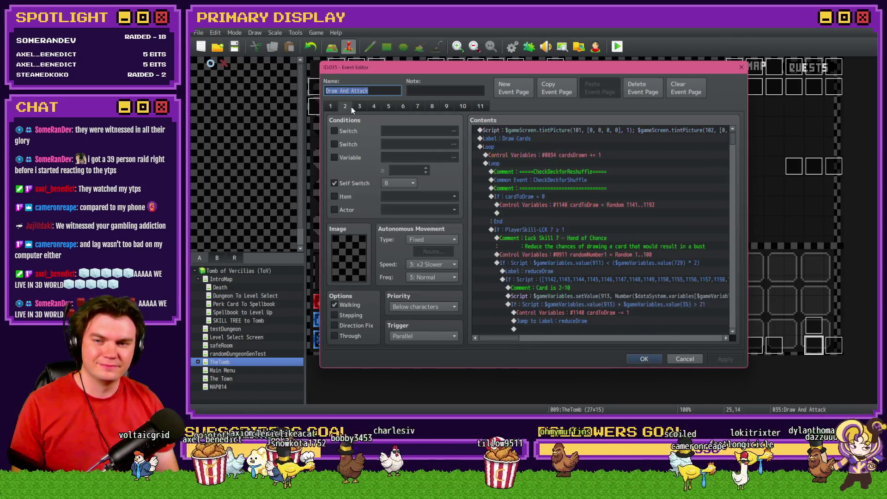
left_click(539, 198)
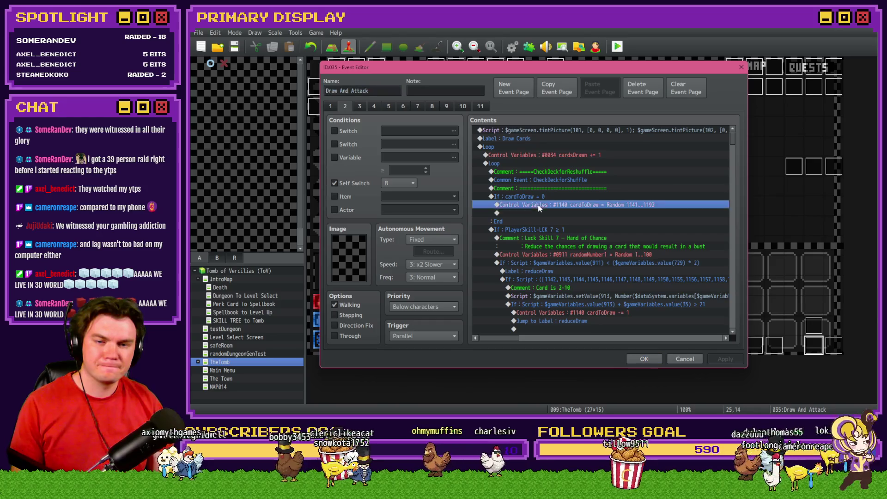
double_click(539, 198)
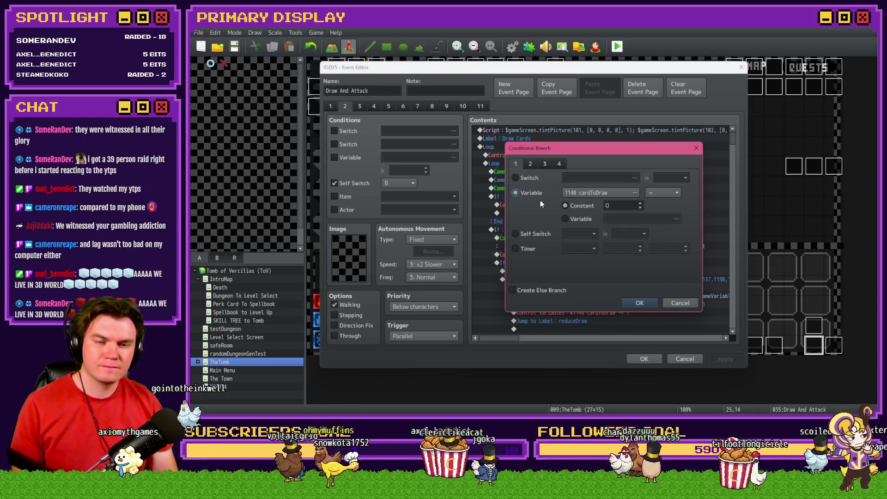
key("Escape")
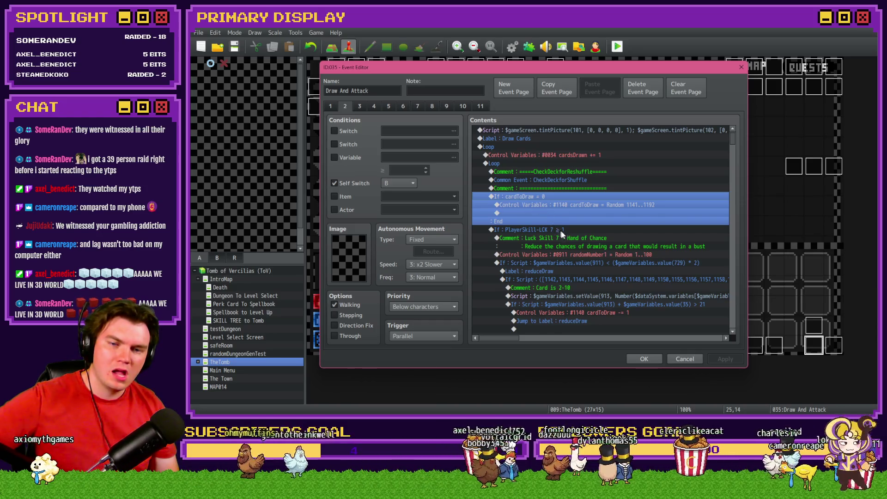
scroll(556, 260, "down", 10)
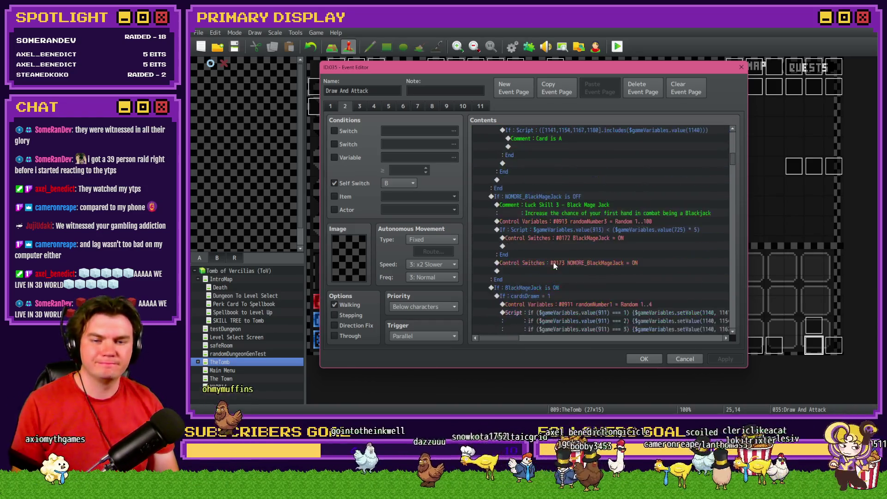
left_click(562, 238)
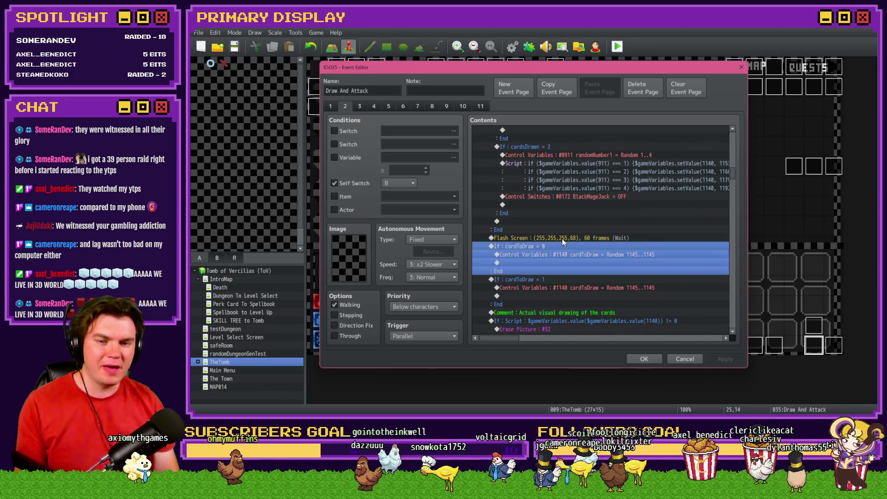
key("Delete")
Change the first branch to test variable 0034 cardsDrawn = 0.
double_click(561, 237)
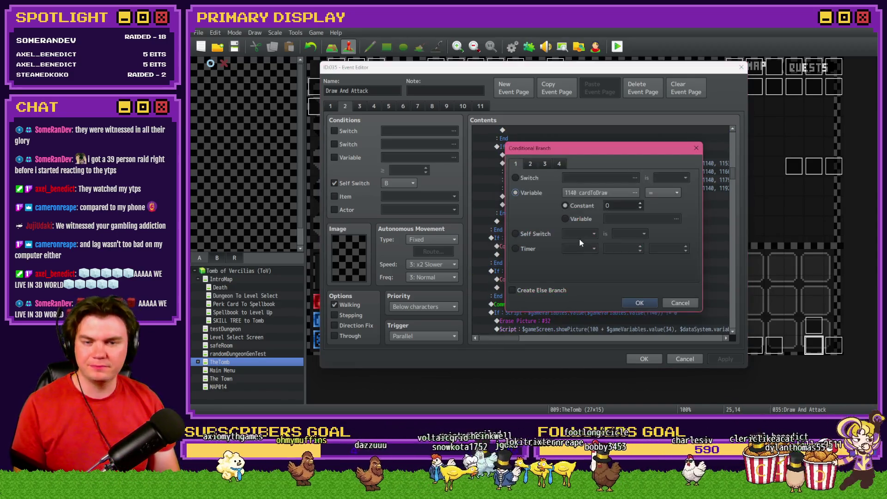
key("Escape")
key("Return")
left_click(613, 218)
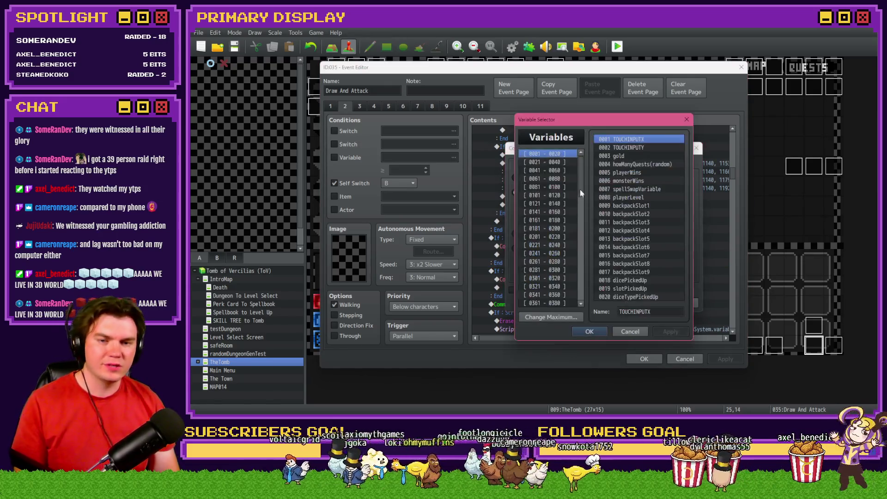
left_click(560, 162)
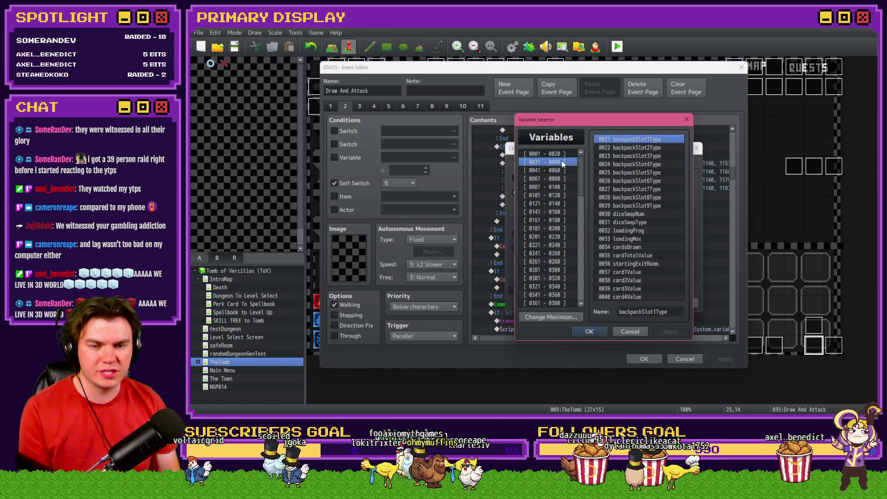
double_click(628, 249)
left_click(619, 301)
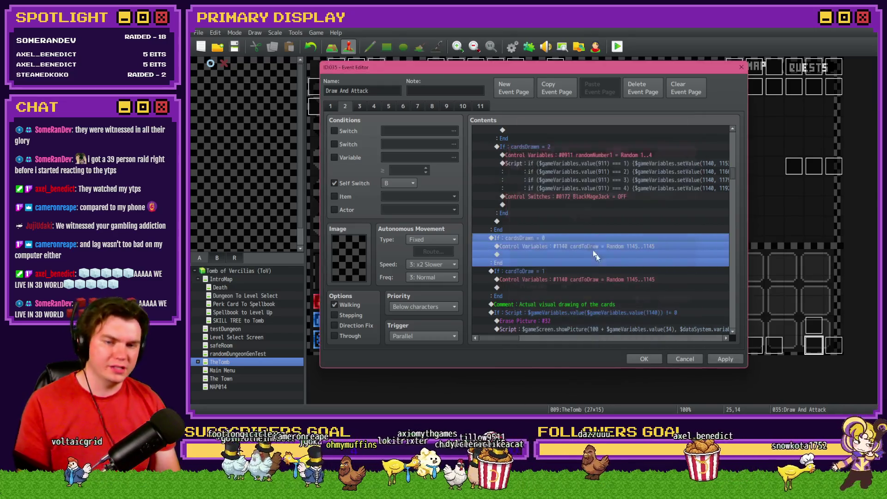
Change the second branch to cardsDrawn = 1 and close the Event Editor with OK.
double_click(571, 269)
left_click(573, 191)
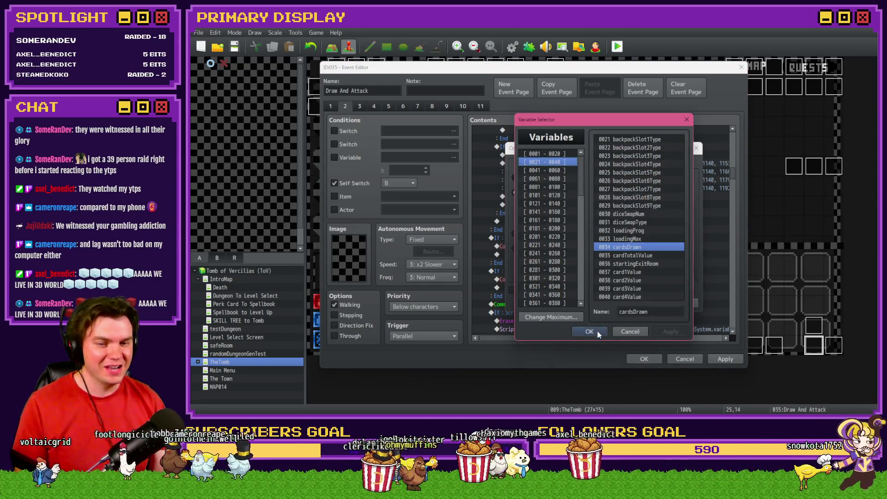
left_click(590, 331)
left_click(636, 300)
left_click(642, 359)
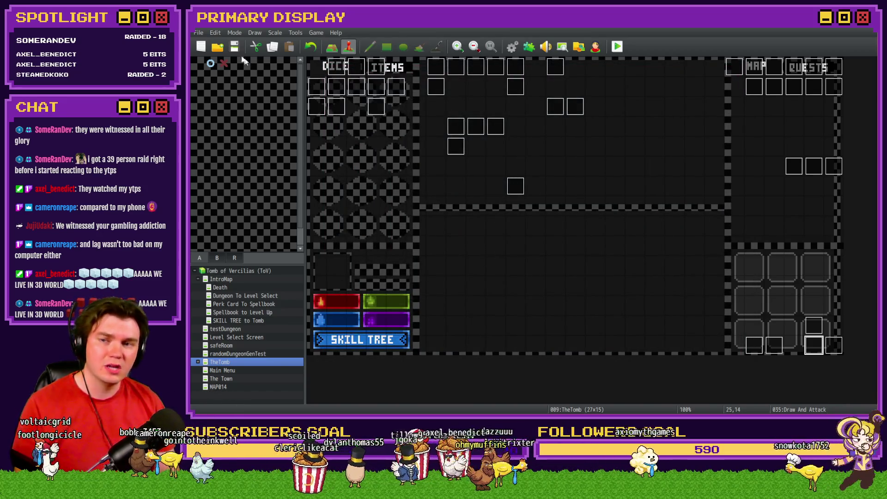
Playtest to a Necro Rubble Golem battle (5 and 9 dealt), then close it and reopen Draw And Attack.
left_click(619, 51)
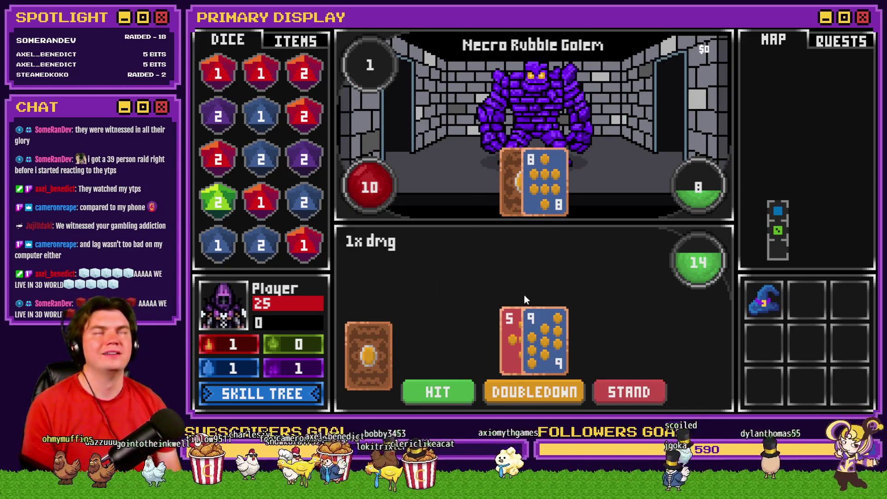
key("alt+F4")
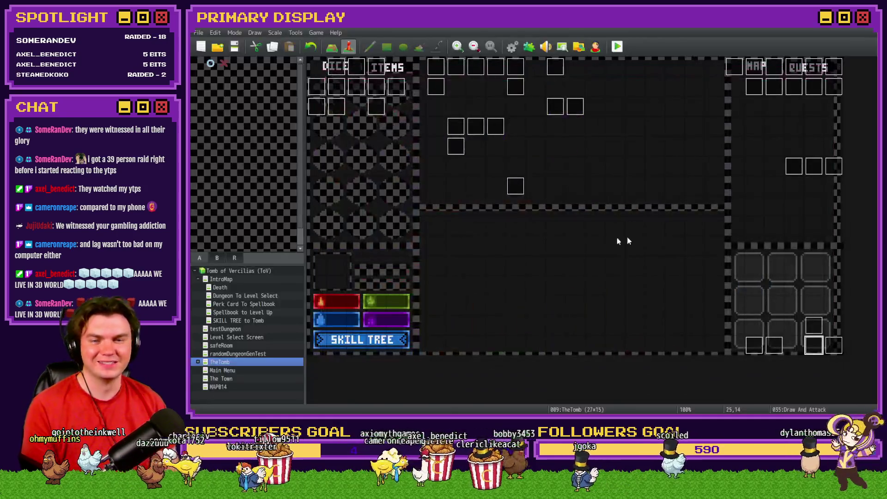
double_click(803, 340)
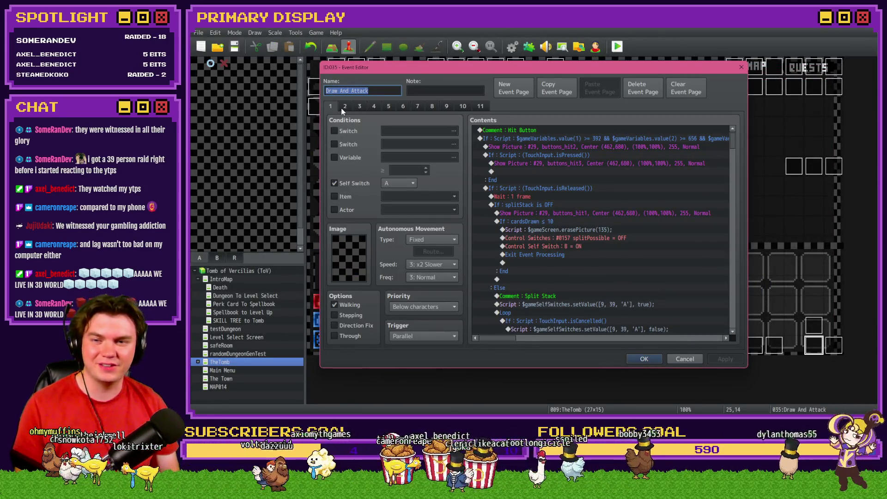
On page 2, insert a white Flash Screen (intensity 68, 60 frames, Wait) before the cardsDrawn = 0 branch.
left_click(342, 107)
scroll(584, 309, "down", 10)
scroll(583, 309, "down", 3)
left_click(530, 254)
left_click(545, 256)
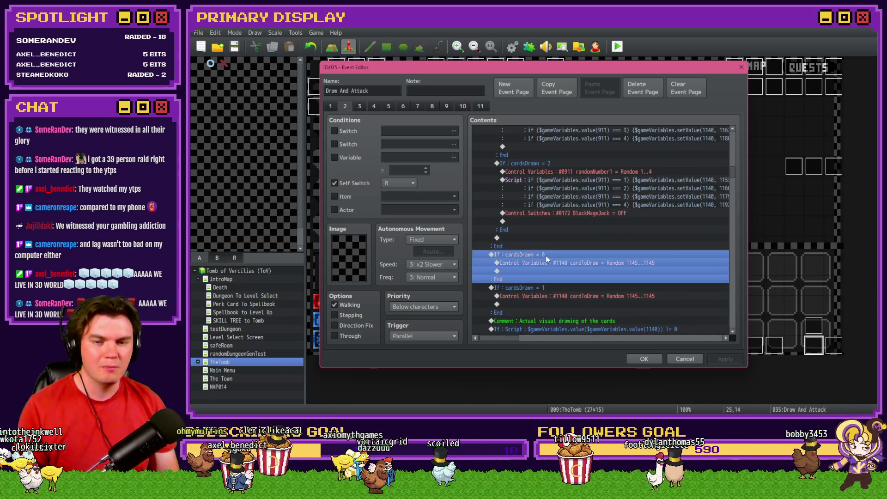
key("Insert")
left_click(647, 192)
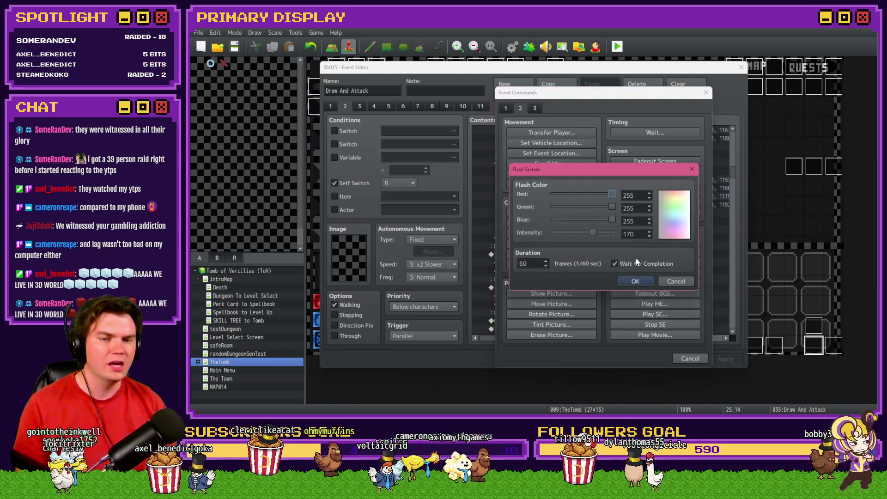
left_click_drag(593, 232, 567, 232)
left_click(635, 281)
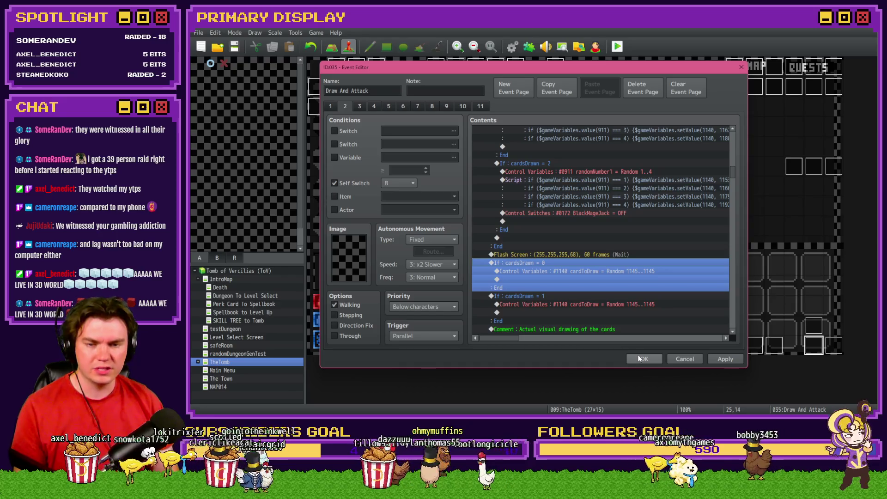
left_click(638, 357)
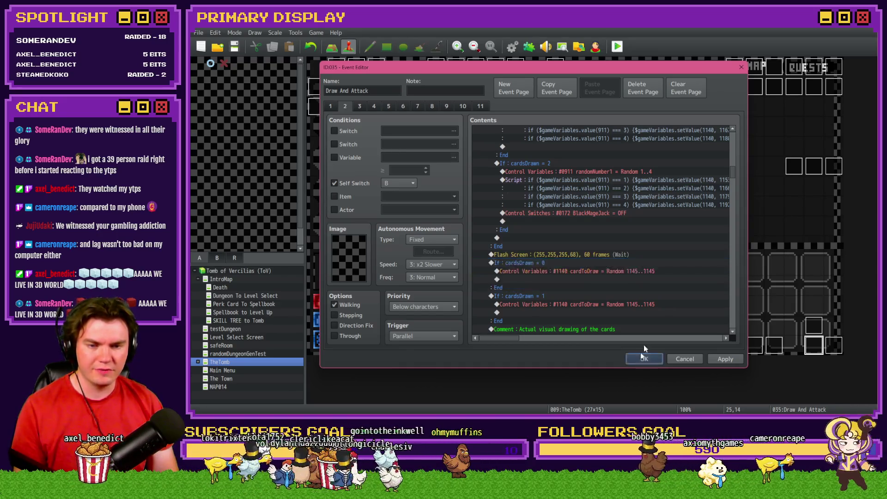
left_click(643, 357)
left_click(502, 232)
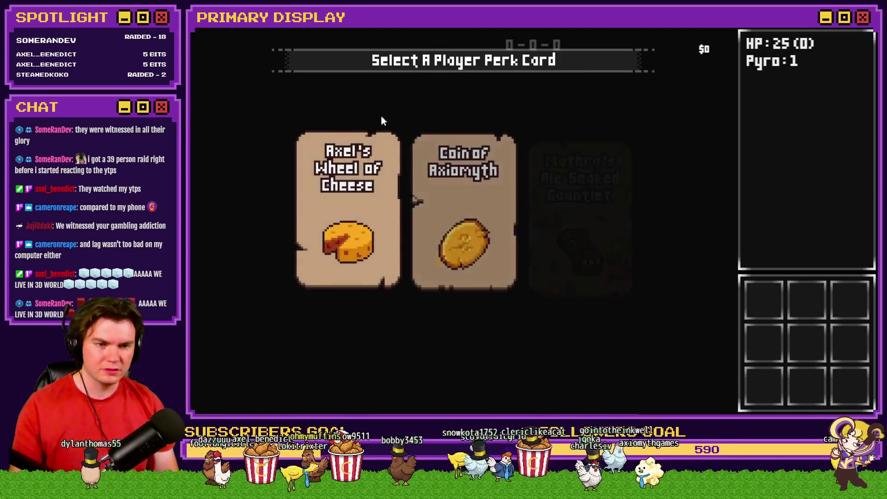
Take the Coin of Axiomyth perk and check F9 variables 0031-0040: cardsDrawn 2, cardTotalValue 5 against a Glob.
left_click(452, 206)
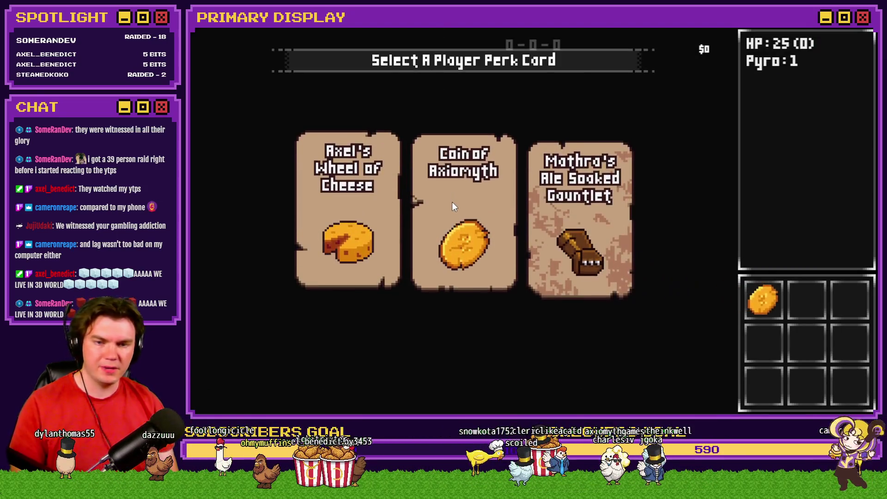
key("F9")
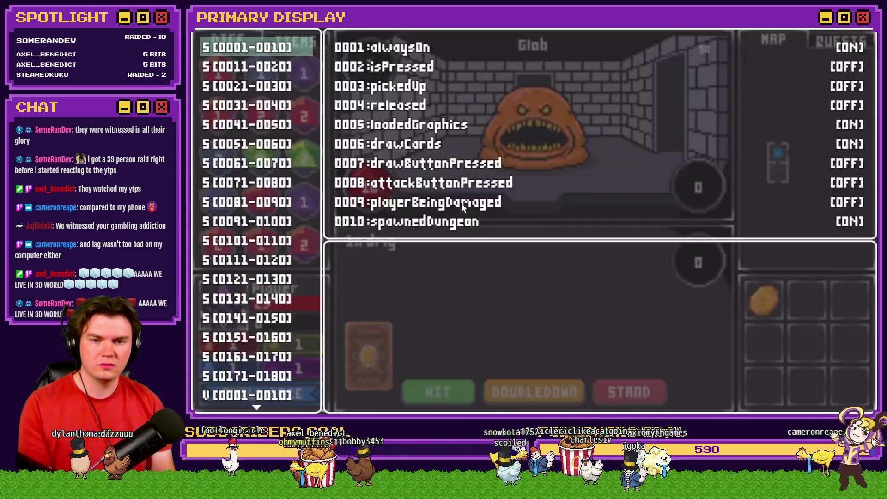
left_click(242, 394)
key("Down")
key("Down")
key("Down")
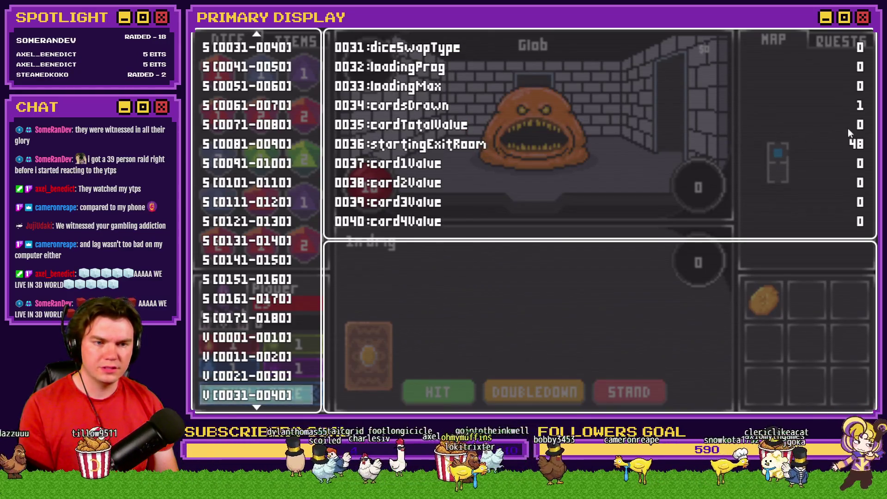
key("Escape")
key("F9")
key("Escape")
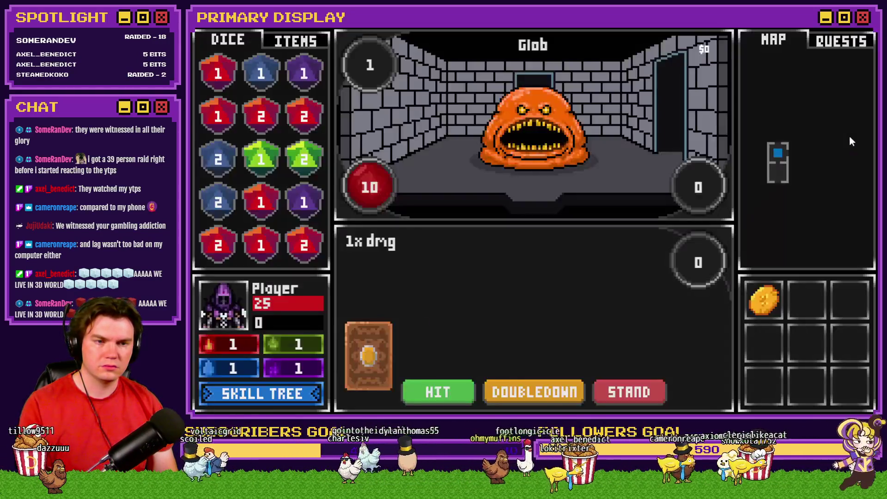
key("F9")
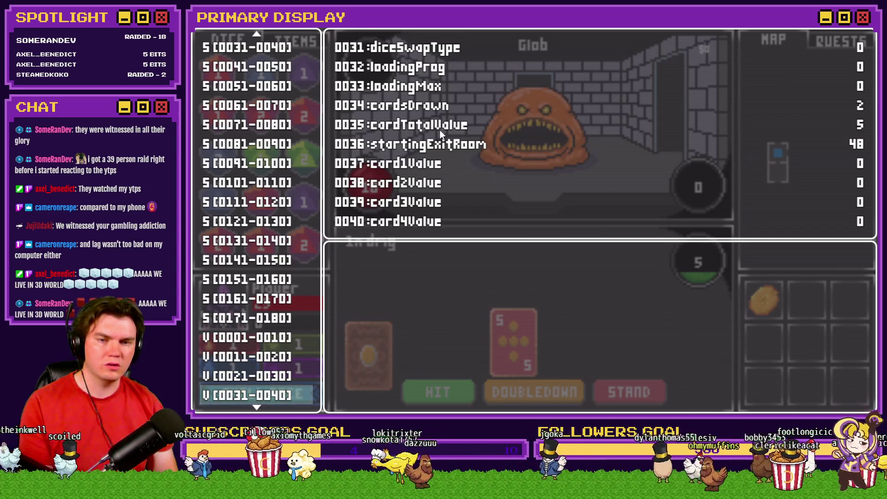
key("alt+F4")
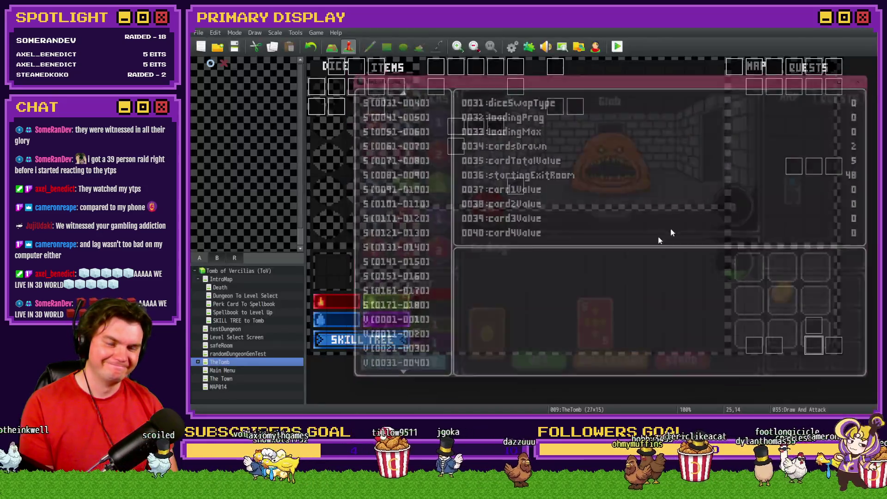
Reopen Draw And Attack on page 2 and inspect the cardsDrawn = 0 and cardsDrawn = 1 conditions.
double_click(814, 351)
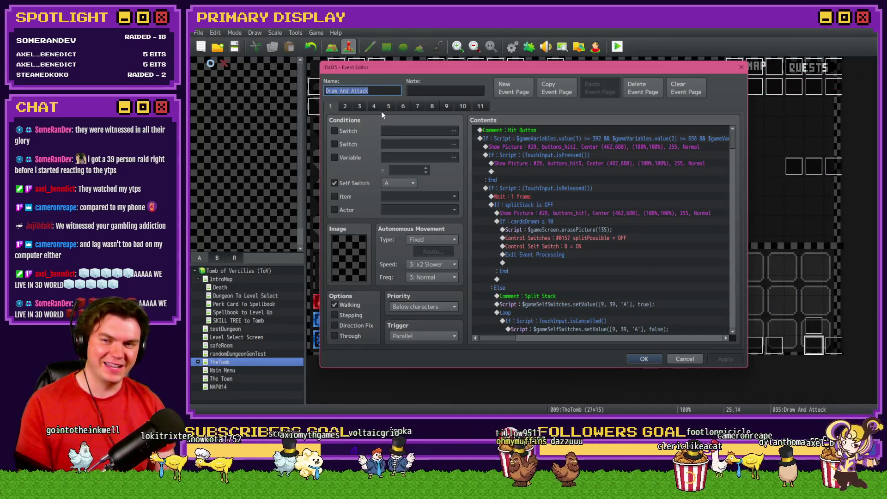
left_click(344, 106)
scroll(627, 282, "down", 10)
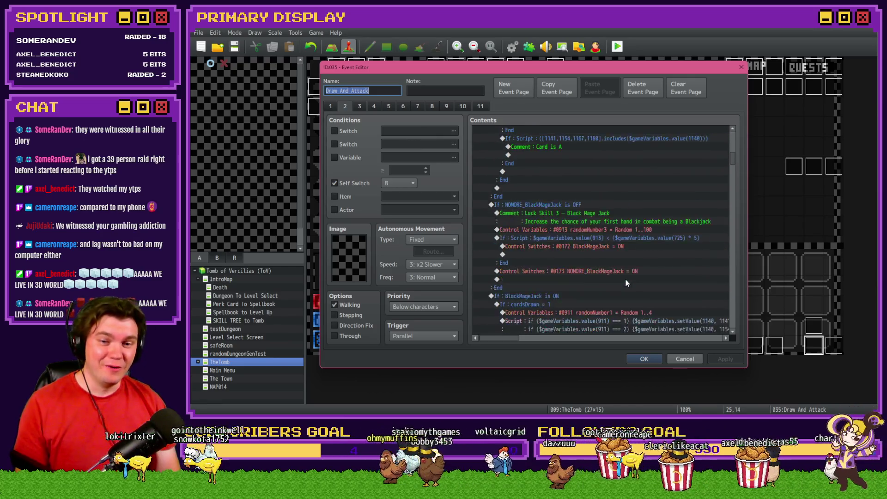
scroll(594, 280, "down", 3)
double_click(582, 239)
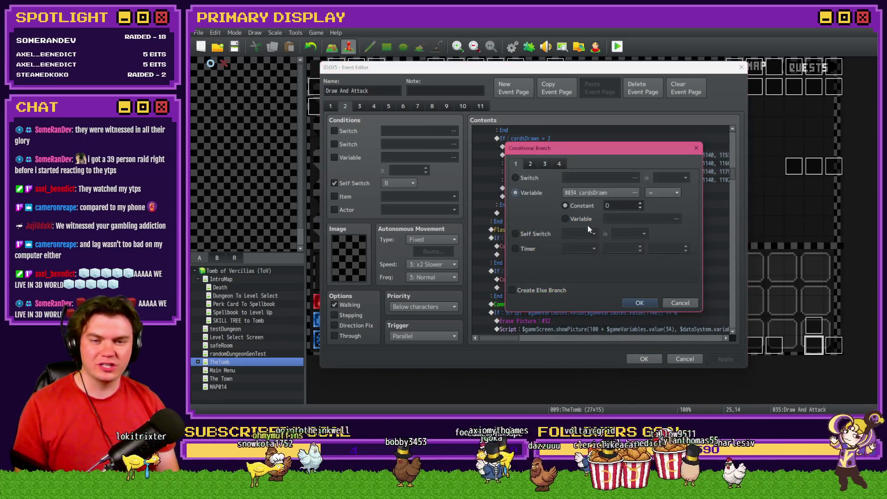
key("Escape")
double_click(560, 268)
type("1")
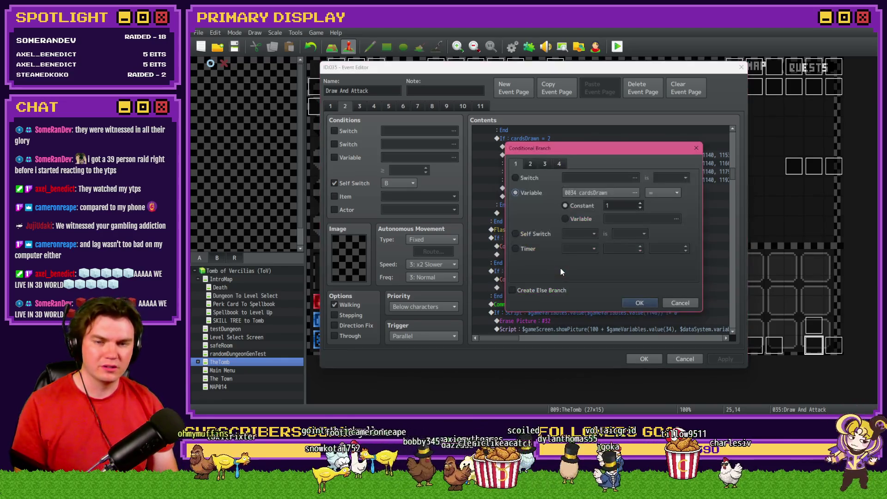
key("Escape")
Delete both cardsDrawn branches, close the editor, and save to launch a new playtest.
key("Delete")
left_click(572, 230)
key("Delete")
left_click(644, 359)
left_click(618, 47)
left_click(499, 231)
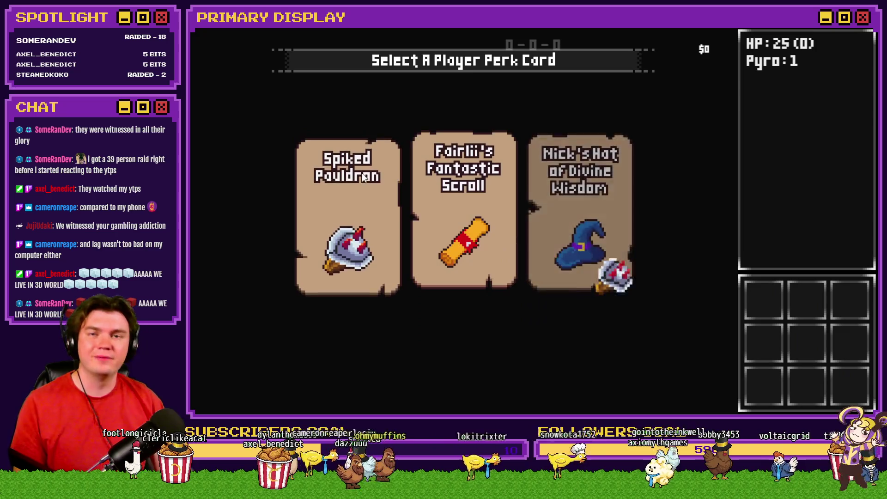
Take a perk card, pass the difficulty-10 dice check, and split the pair of 2s against the Slime.
left_click(365, 177)
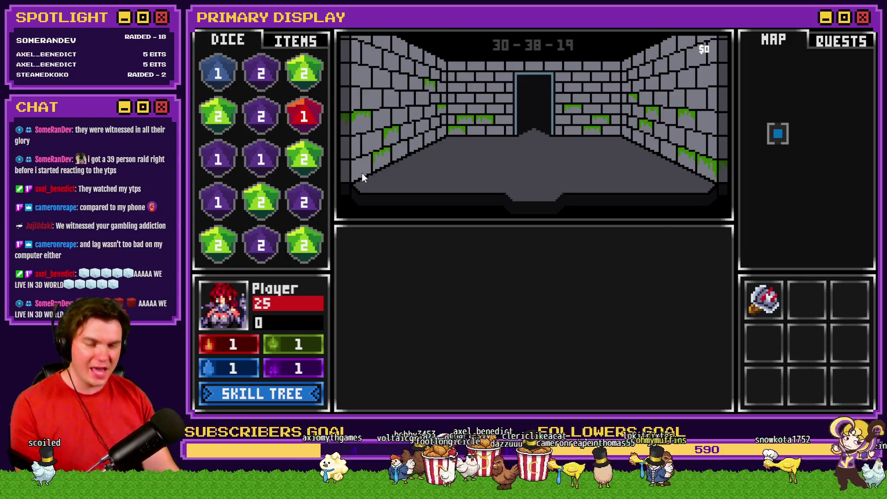
key("w")
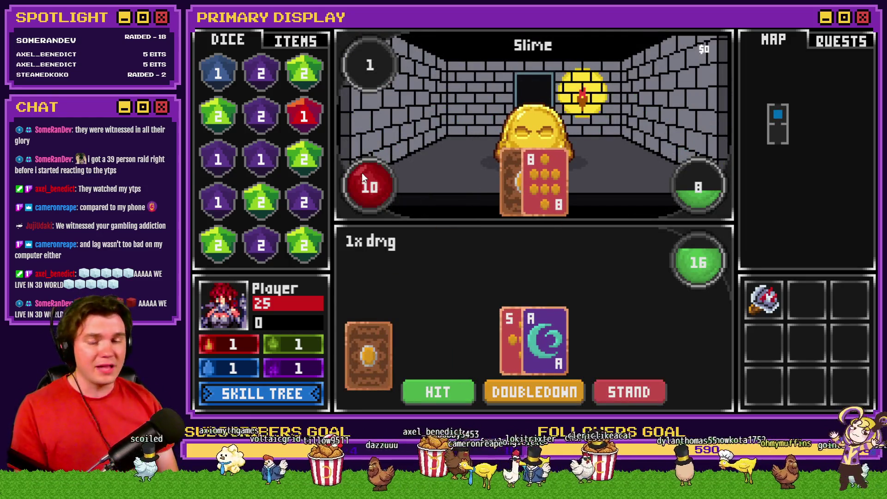
left_click(361, 173)
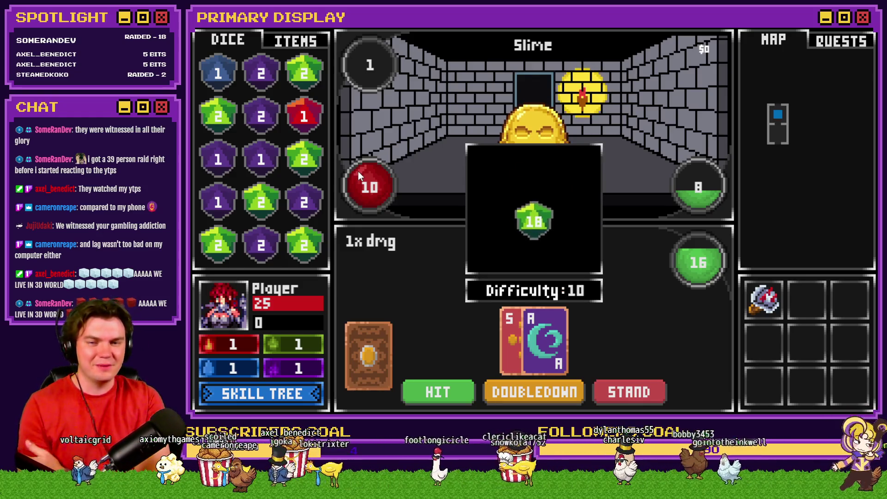
key("w")
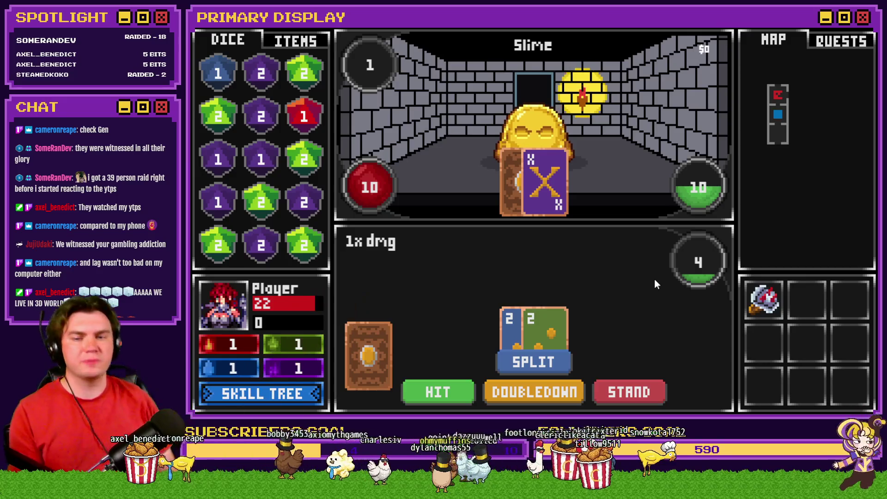
left_click(542, 362)
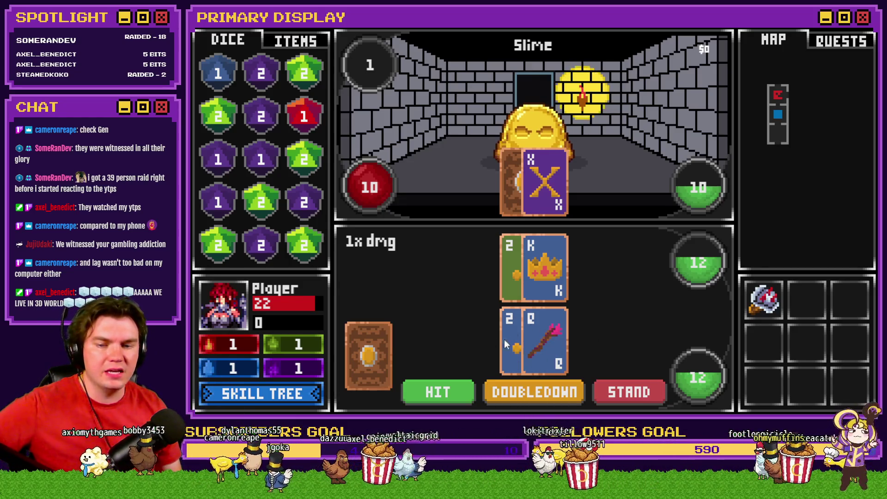
Hit the lower hand, deal the next card to the upper hand, stand, then start a difficulty-10 dice roll.
left_click(461, 389)
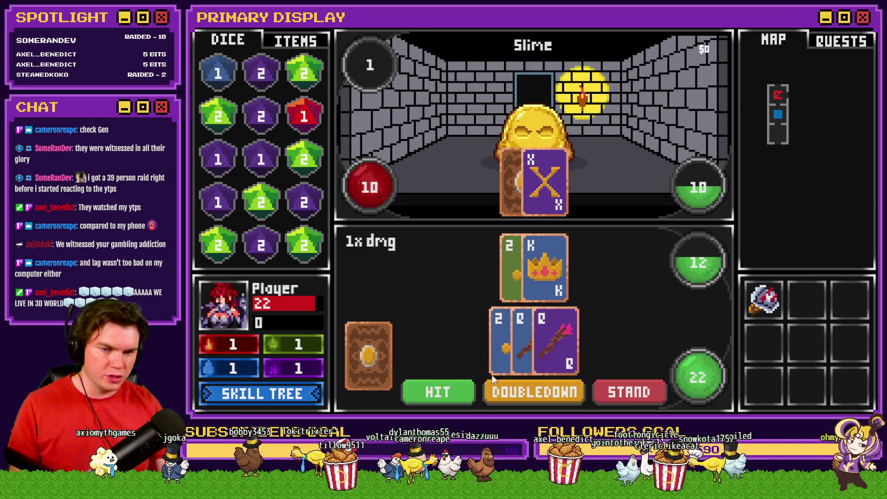
left_click(441, 393)
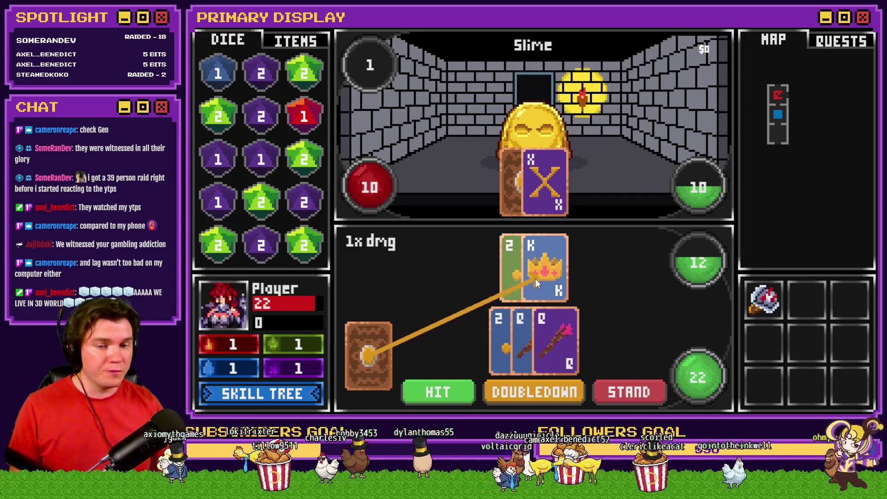
left_click(536, 276)
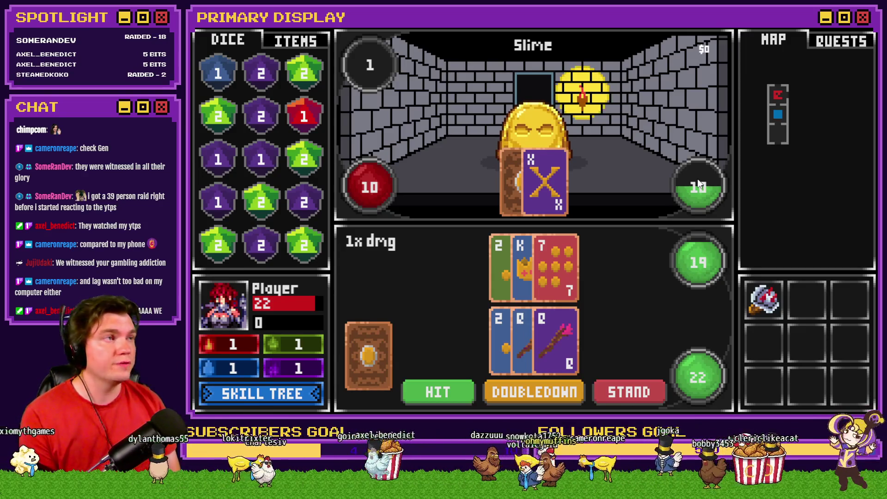
left_click(428, 395)
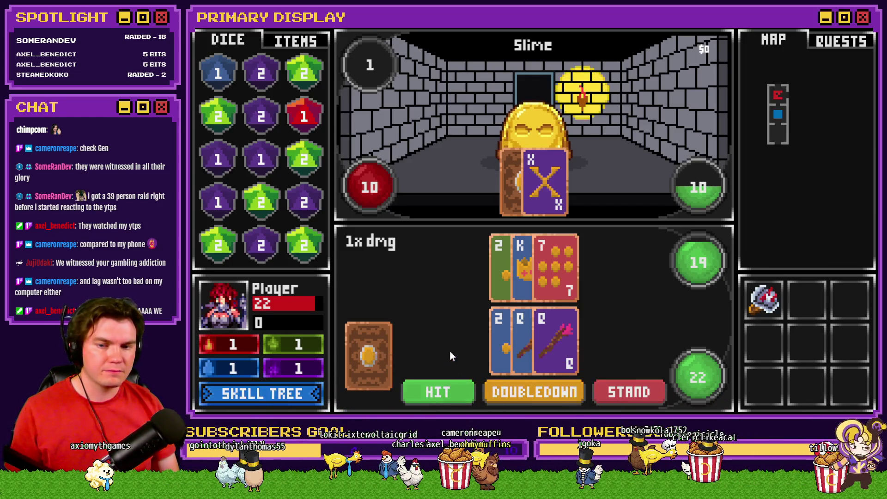
left_click(624, 391)
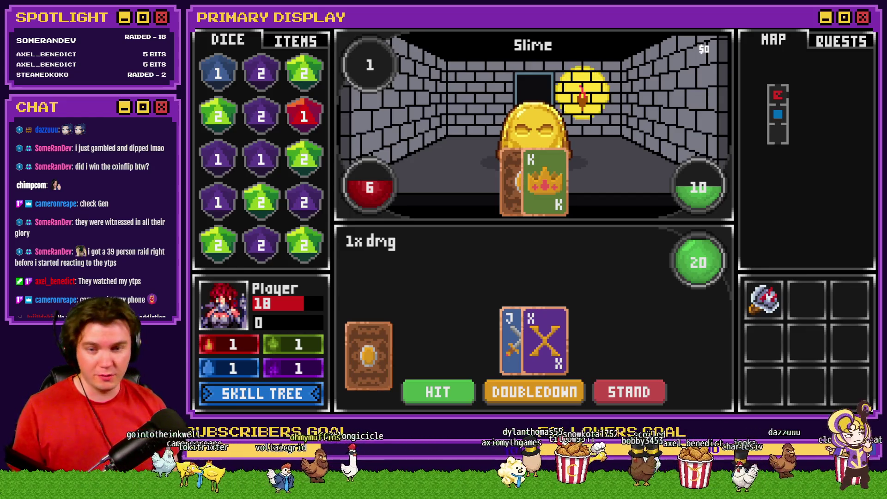
left_click(522, 325)
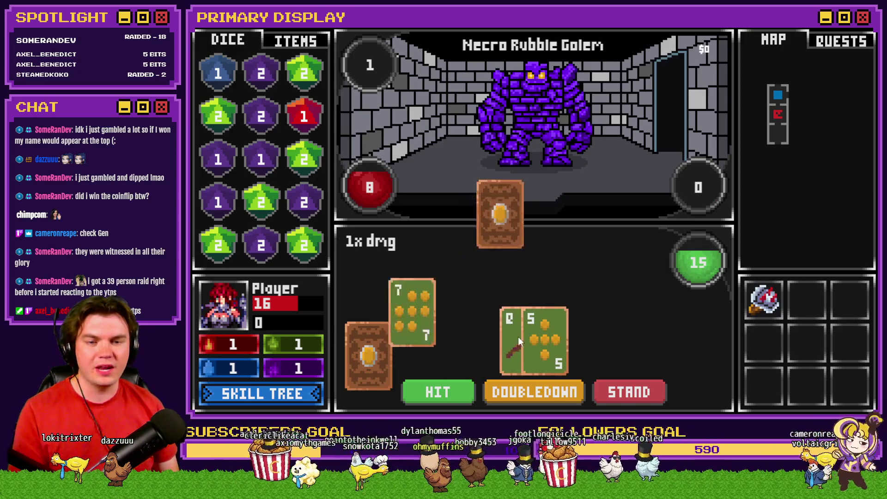
Spend 10 skill points upgrading the Dexterity node Roll With The Punches, then return to battle.
key("Tab")
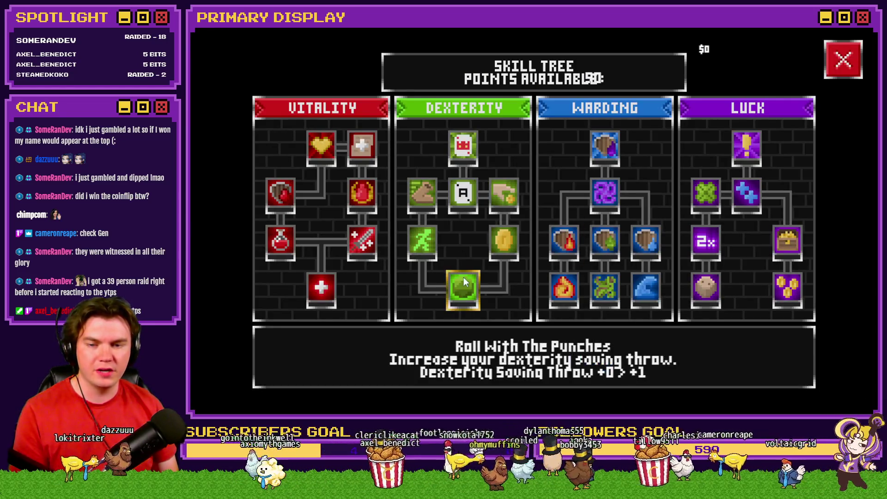
left_click(465, 287)
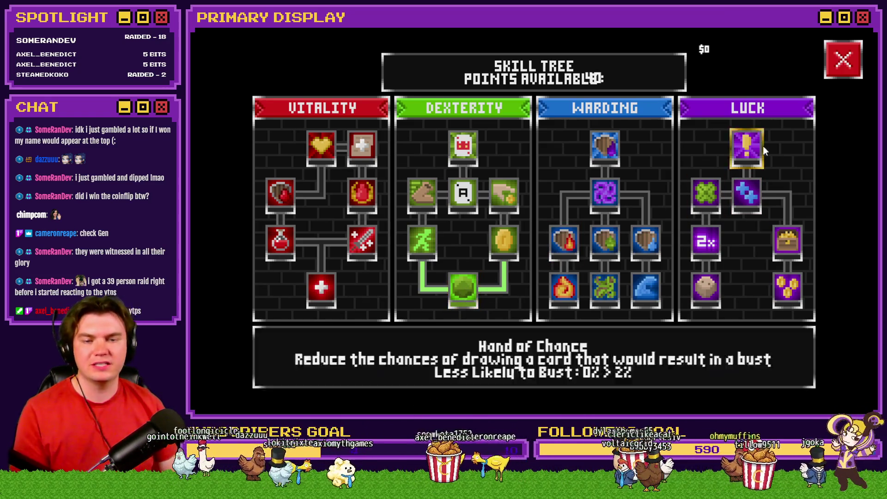
left_click(837, 67)
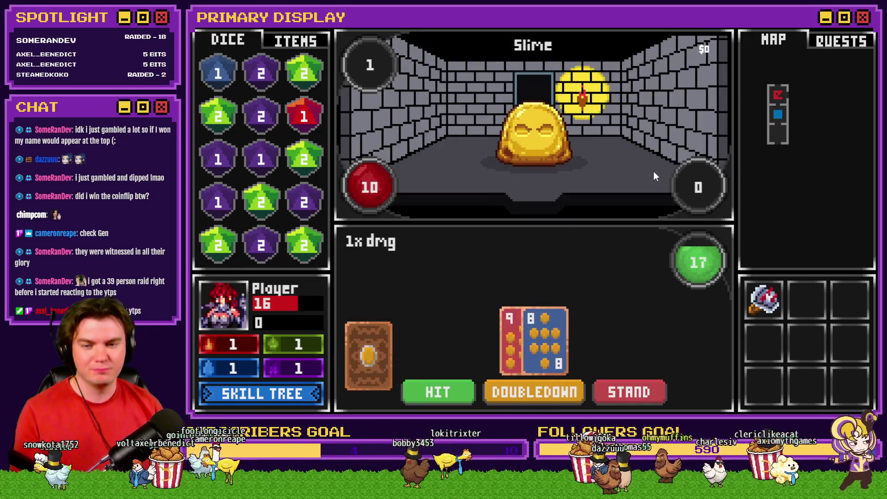
Split the pair of kings, hit the lower hand, stand, then close the playtest.
mouse_move(766, 307)
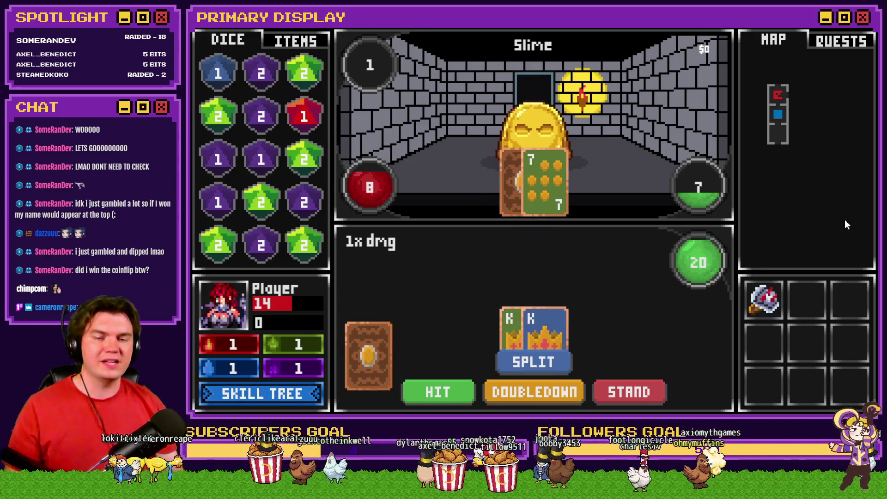
left_click(553, 363)
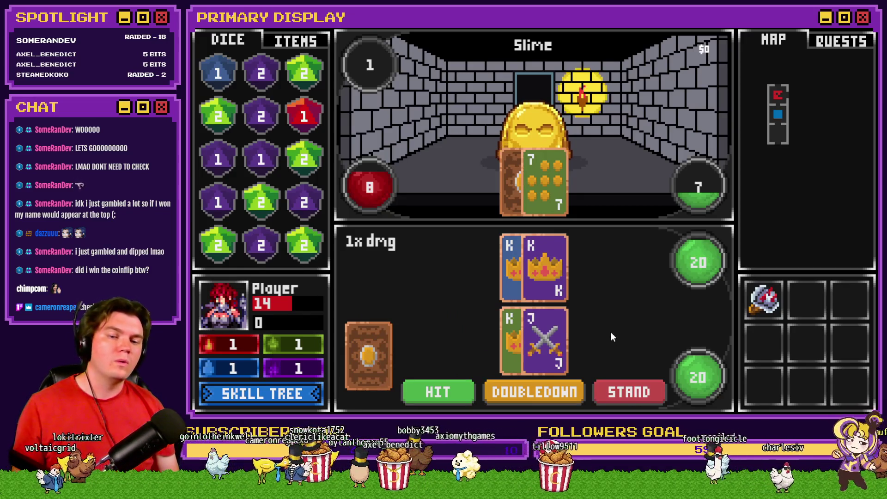
left_click(455, 396)
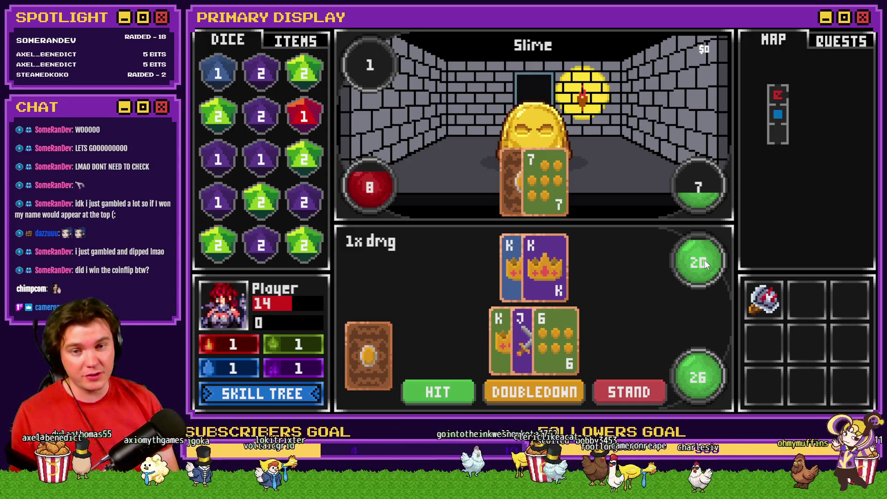
left_click(634, 398)
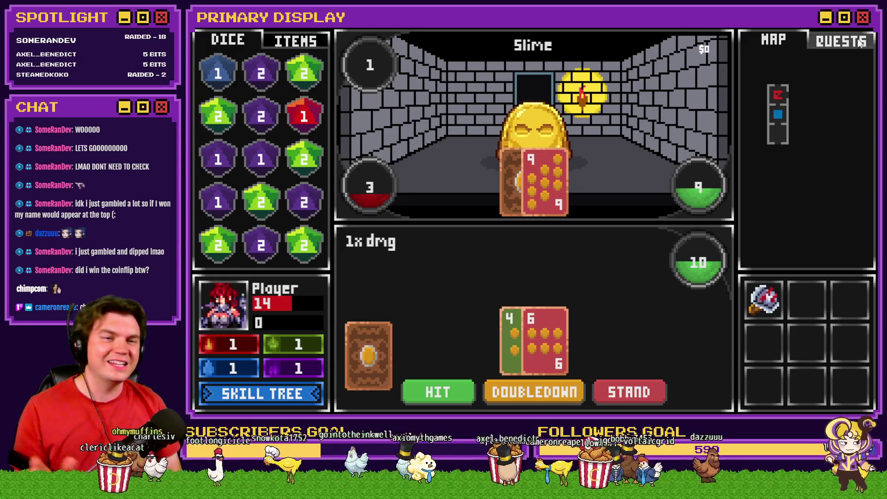
key("alt+F4")
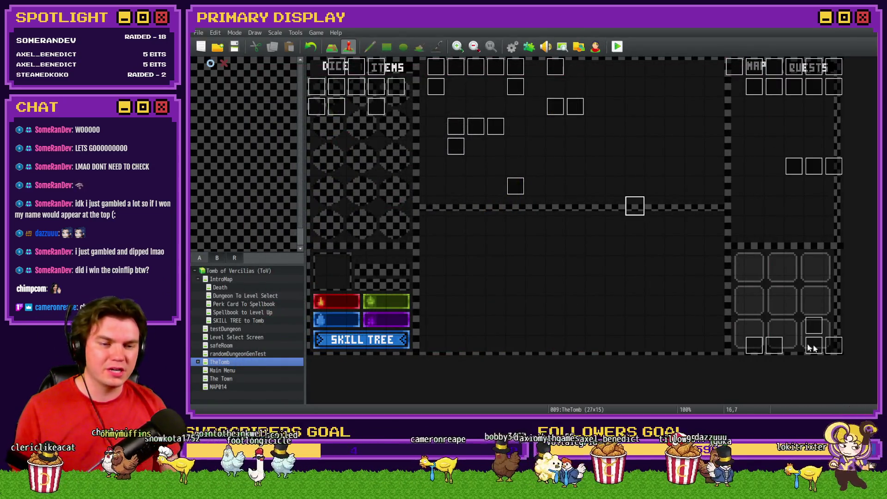
Open the Draw And Attack event and go to its seventh page.
double_click(643, 212)
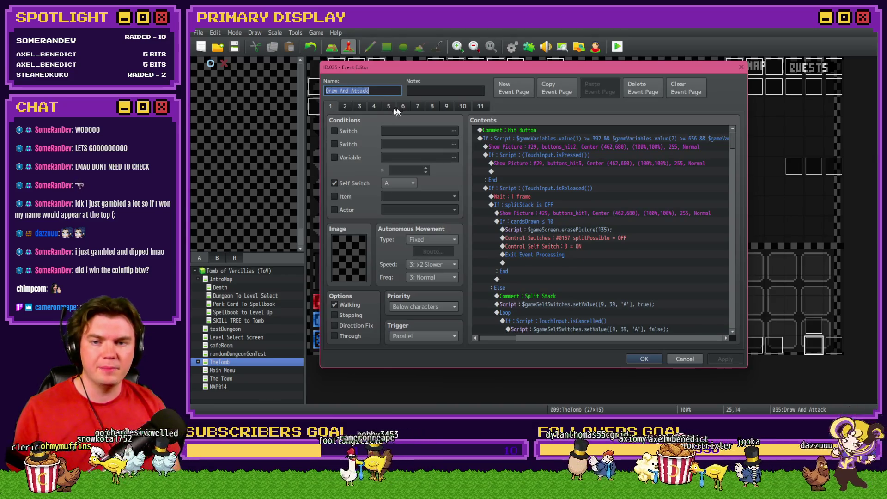
left_click(345, 107)
left_click(415, 106)
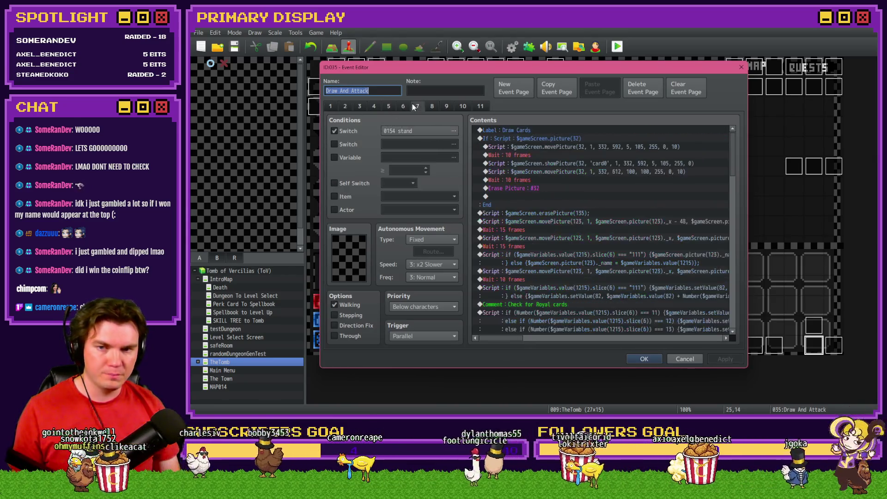
scroll(601, 240, "down", 6)
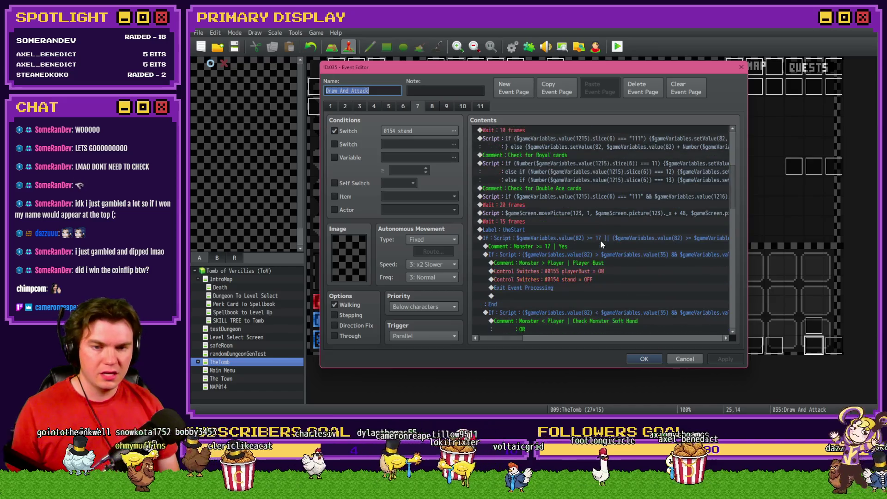
Edit the If : Script stand/bust condition text and confirm the branch and event changes.
double_click(603, 237)
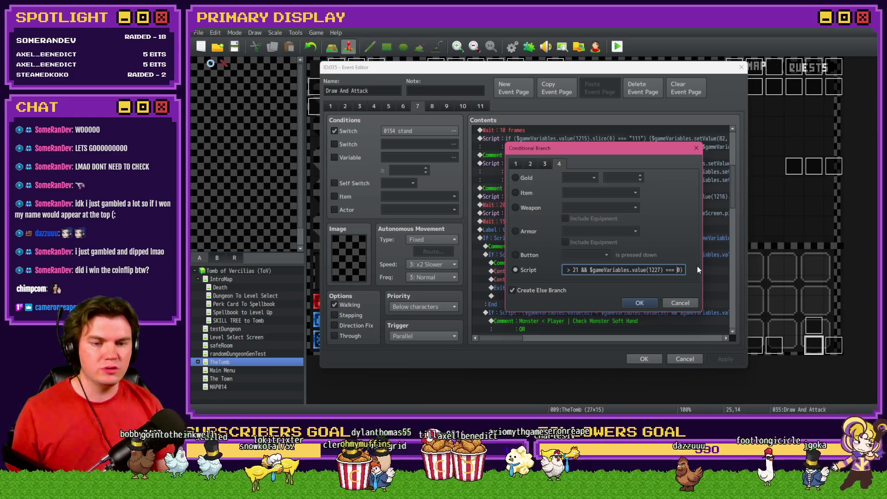
key("shift+Left")
key("shift+Left")
key("shift+Left")
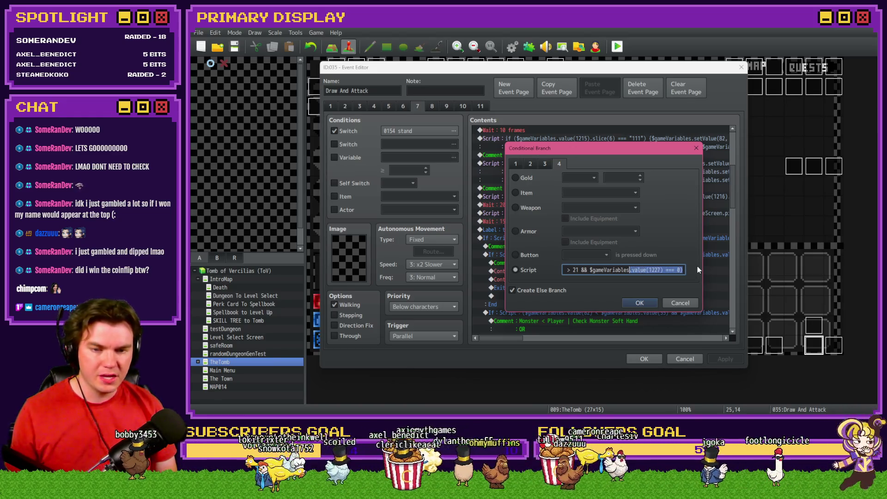
key("shift+Left")
key("shift+Left")
key("shift+Left")
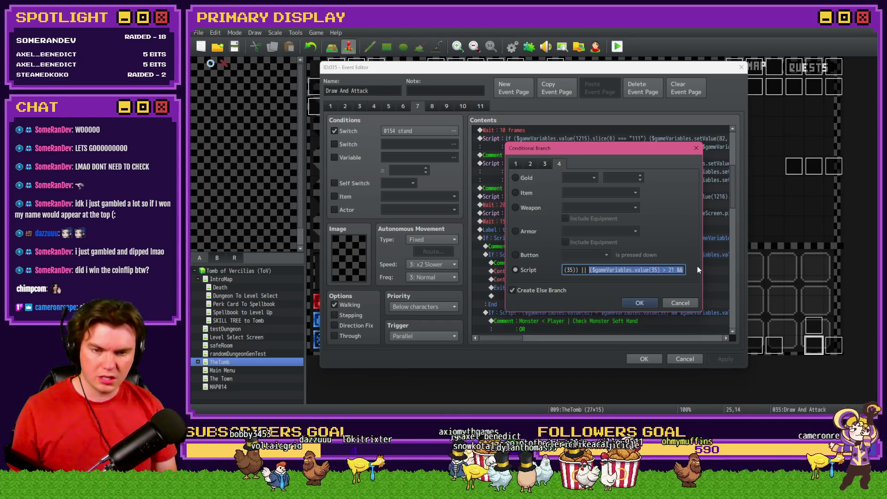
key("alt+Tab")
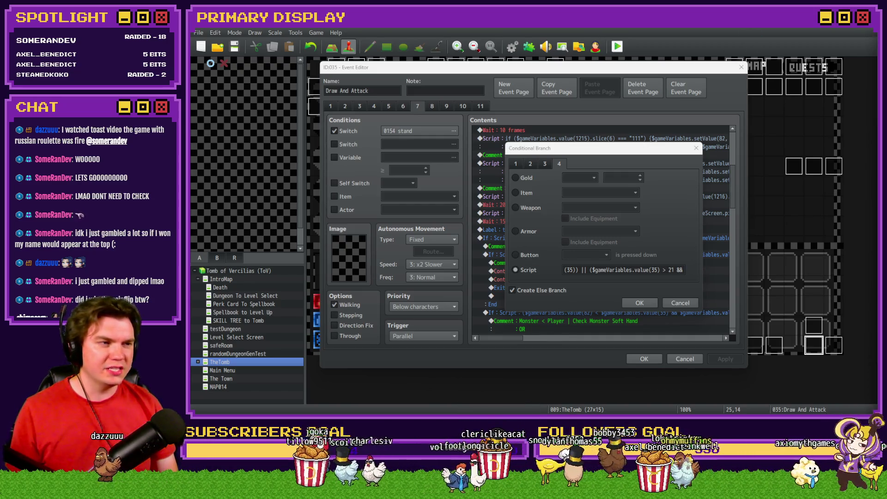
left_click(656, 269)
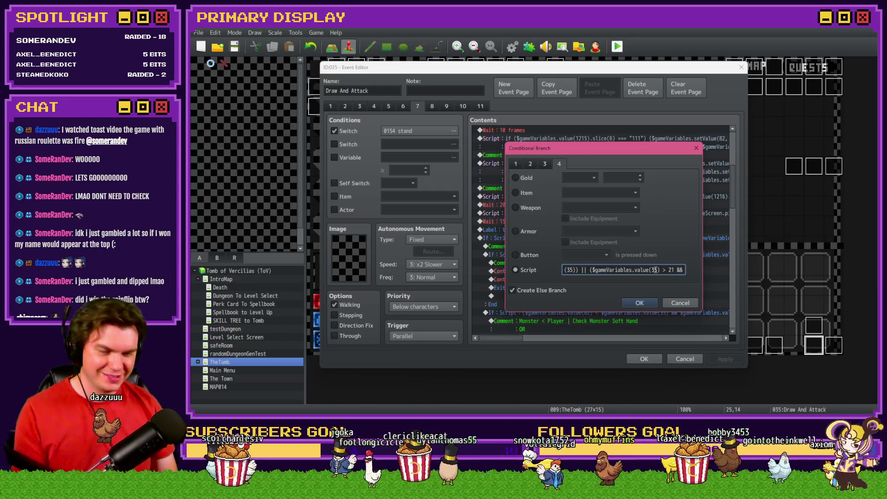
key("Left")
key("Left")
key("Left")
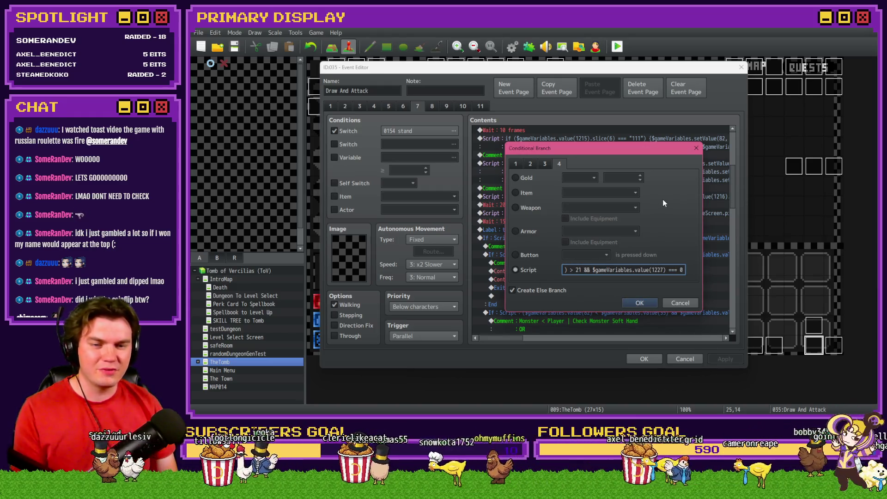
key("Left")
key("Left")
key("Left")
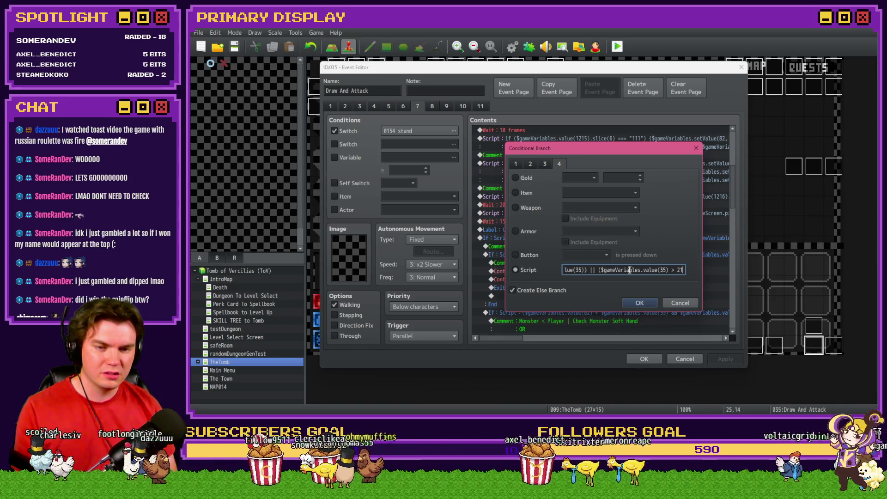
left_click(639, 303)
left_click(644, 358)
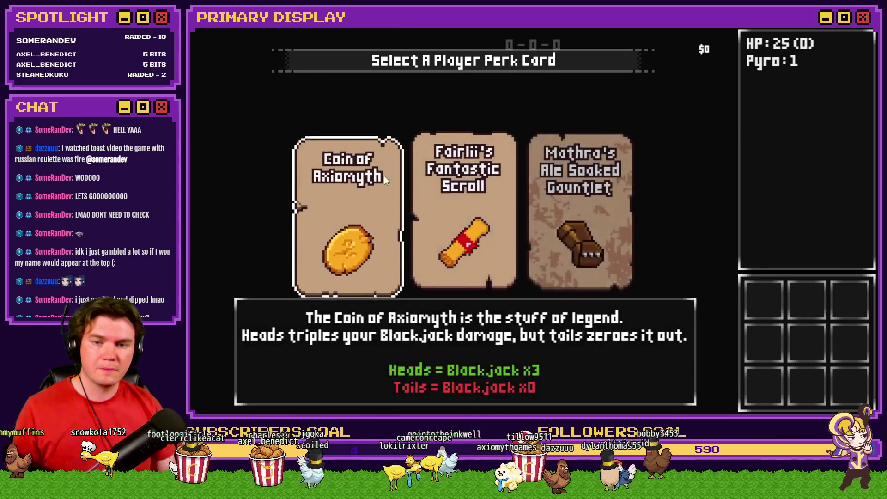
Collect the Coin of Axiomyth perk, advance a room, and repeatedly upgrade the bottom Dexterity skill.
left_click(385, 177)
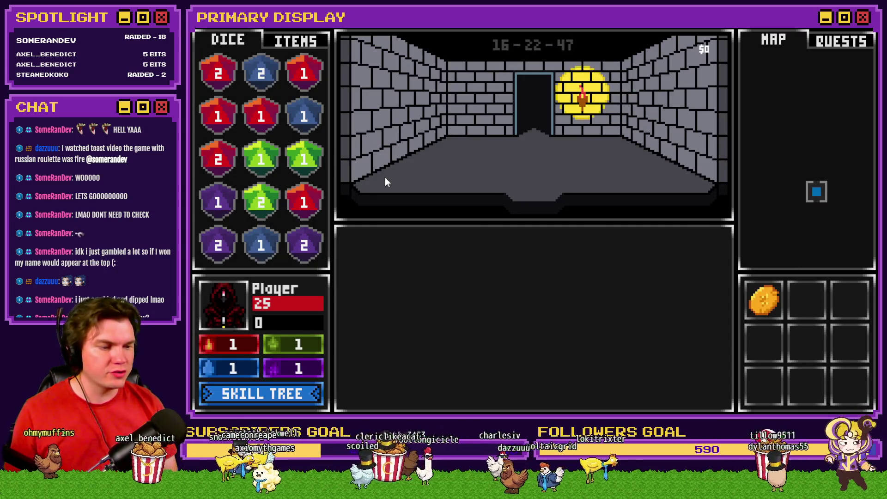
left_click(420, 179)
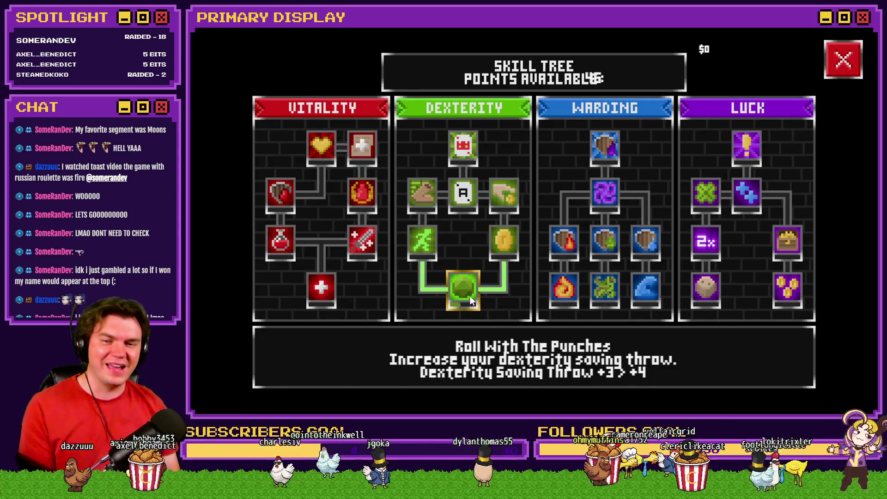
left_click(470, 295)
left_click(471, 294)
left_click(470, 293)
left_click(470, 292)
left_click(470, 290)
left_click(471, 290)
left_click(850, 68)
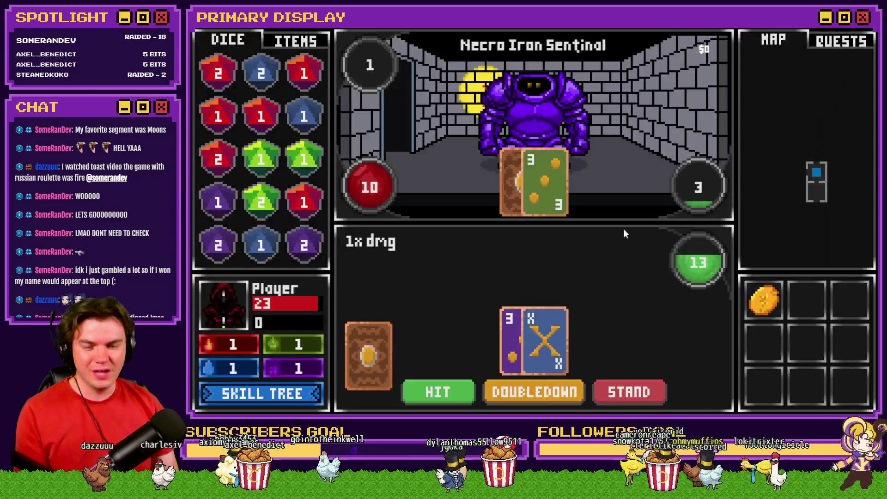